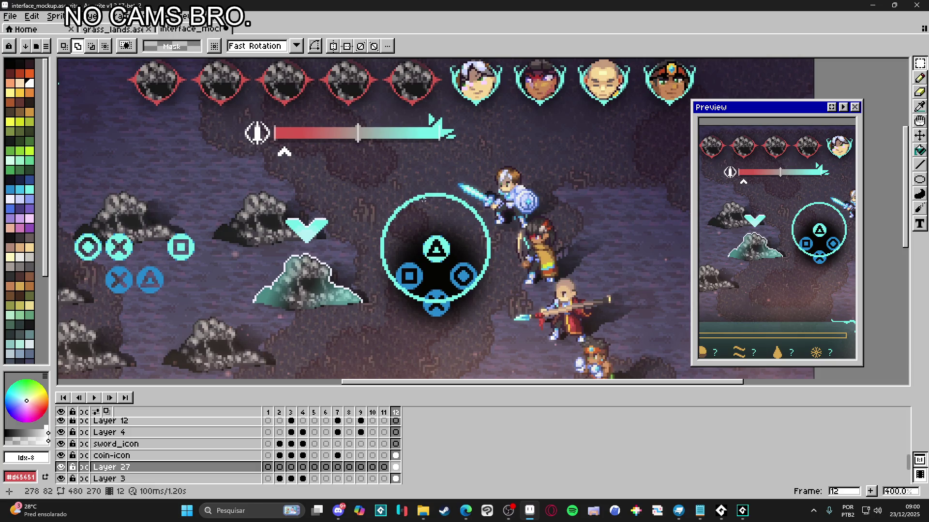
Step: Nudge the cyan ring layer about one pixel to the right with the Move tool
scroll(426, 195, "up", 1)
key("v")
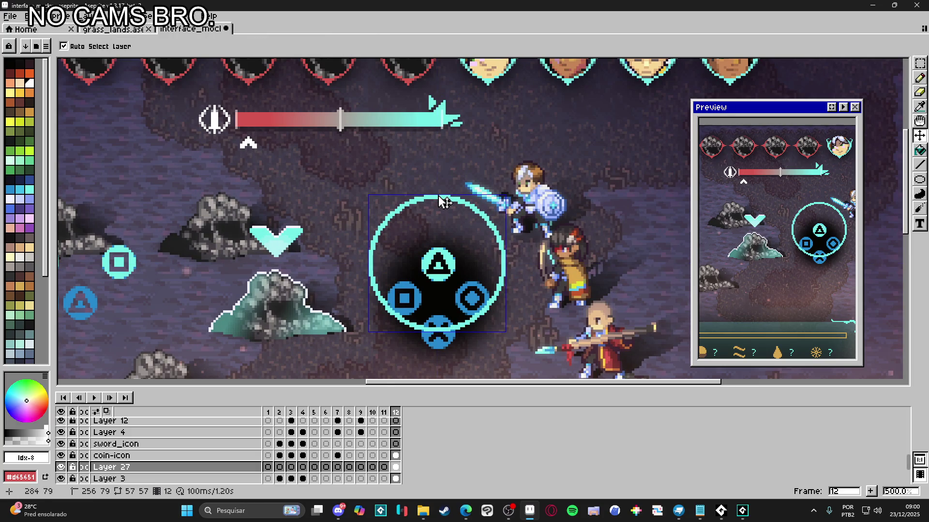
key("ctrl")
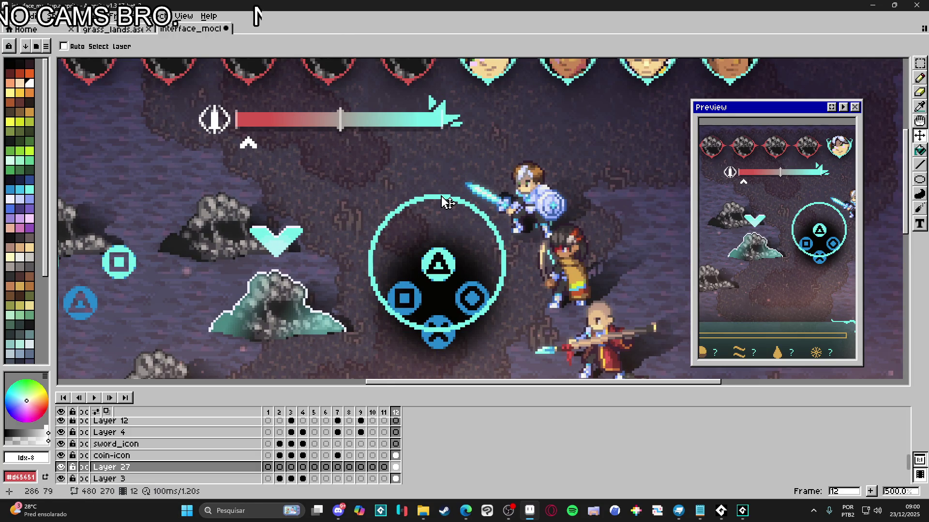
key("Right")
key("Right")
key("Up")
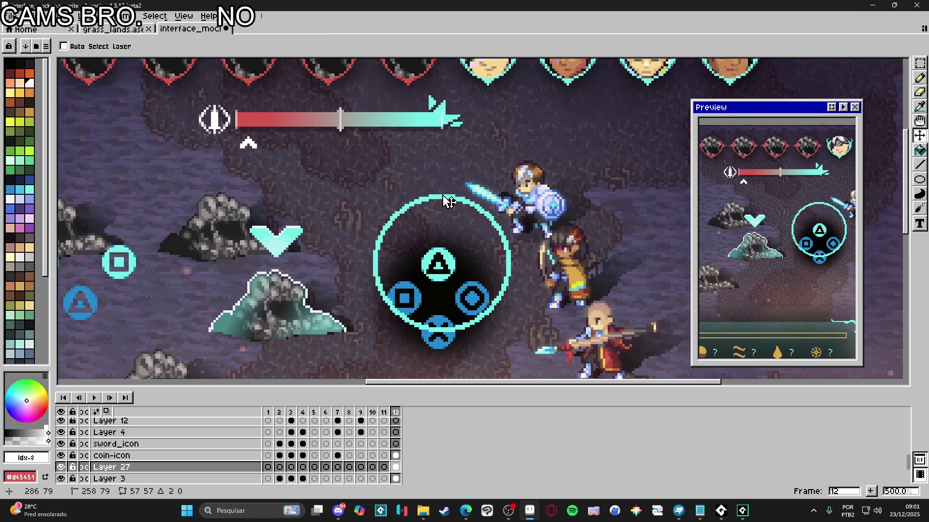
left_click_drag(449, 201, 444, 202)
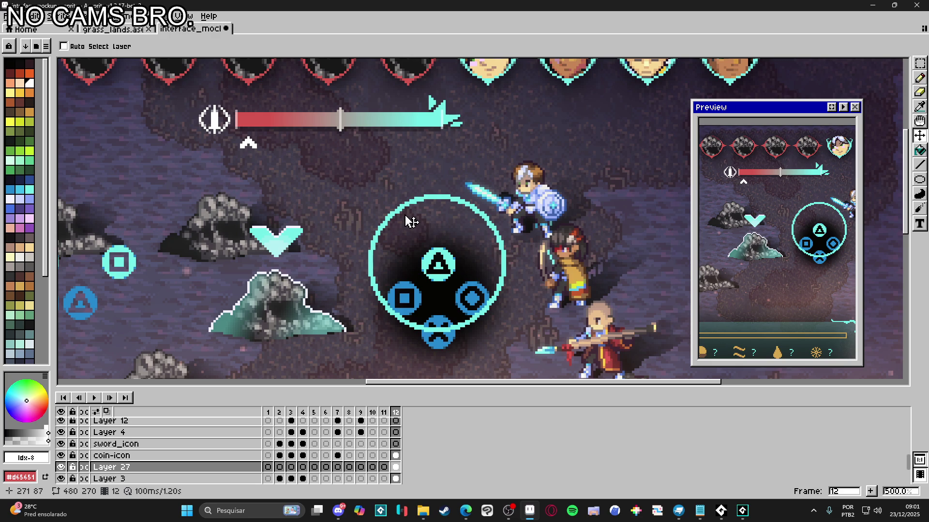
Step: Zoom out and pan across the mockup to check the ring's new position
scroll(411, 222, "down", 1)
scroll(365, 196, "down", 1)
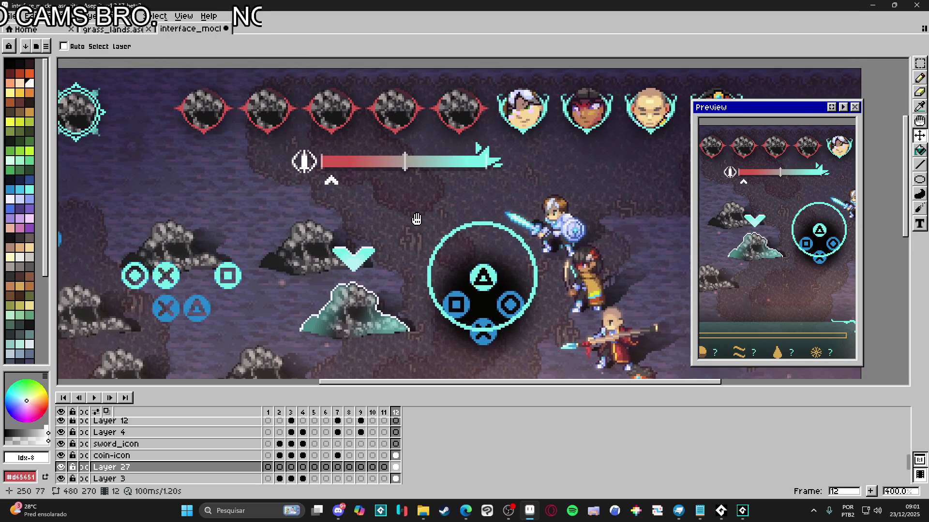
left_click_drag(311, 166, 342, 179)
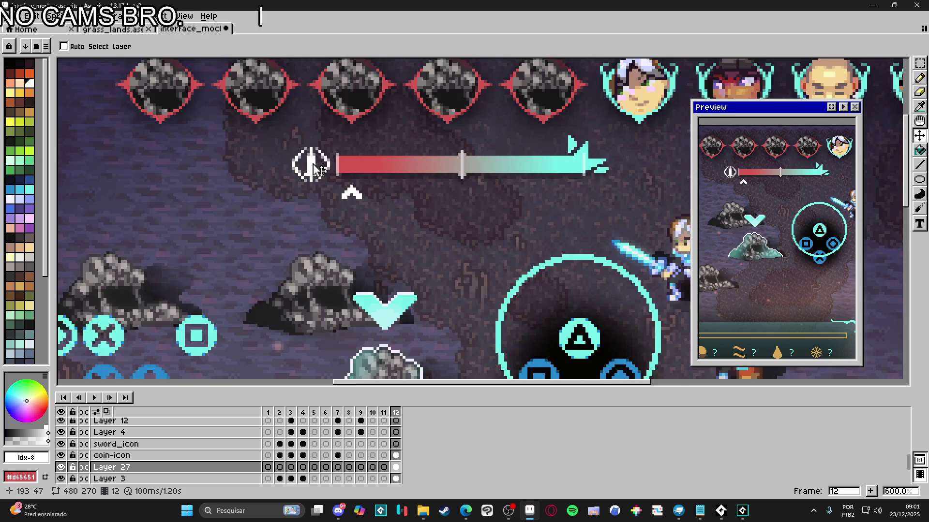
Step: On the coin-icon layer, copy the sword icon to its left and begin erasing the copy's blade
scroll(314, 167, "up", 2)
left_click(318, 172)
key("m")
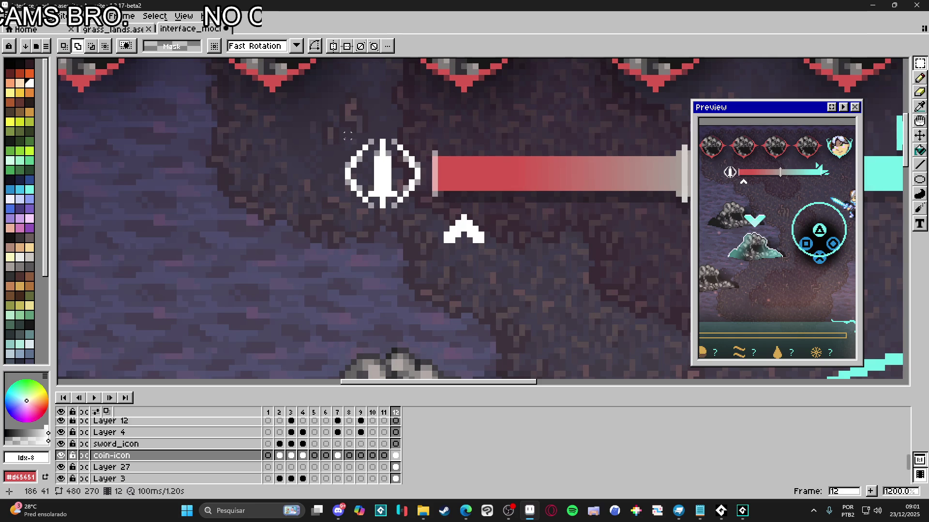
mouse_move(344, 138)
left_mouse_down()
mouse_move(421, 209)
mouse_move(593, 278)
mouse_move(400, 278)
mouse_move(457, 279)
left_mouse_up()
key("ctrl+d")
key("e")
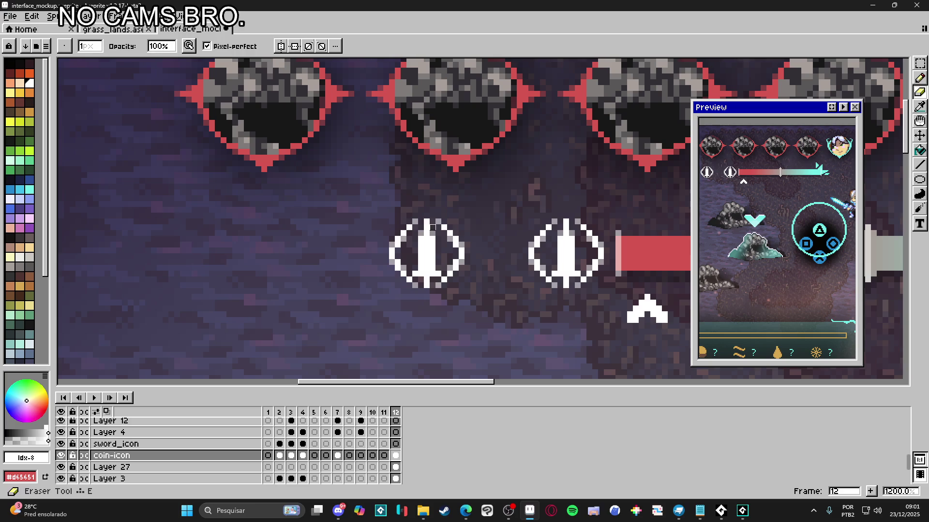
mouse_move(421, 224)
left_mouse_down()
mouse_move(424, 245)
mouse_move(436, 242)
mouse_move(421, 266)
mouse_move(430, 260)
left_mouse_up()
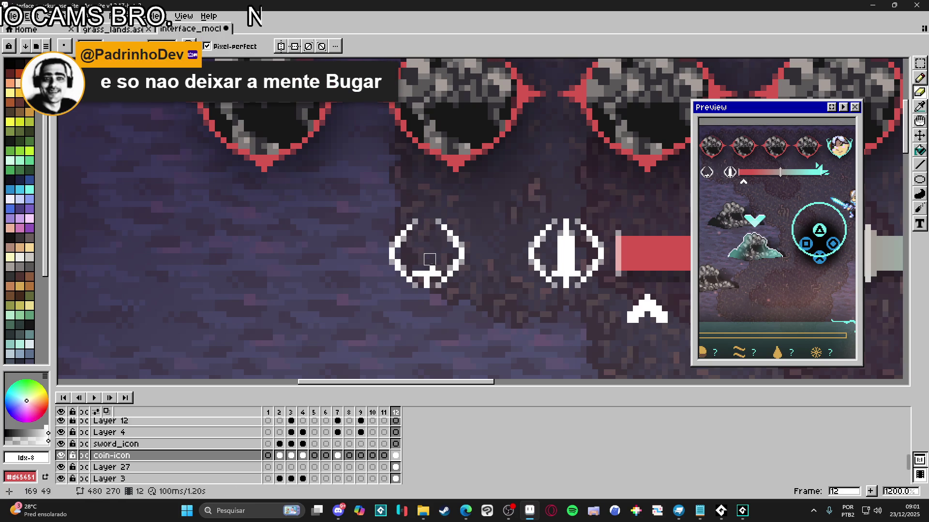
Step: Erase the copy's remaining stem and redraw its centre as a new white shape
left_click_drag(436, 266, 423, 277)
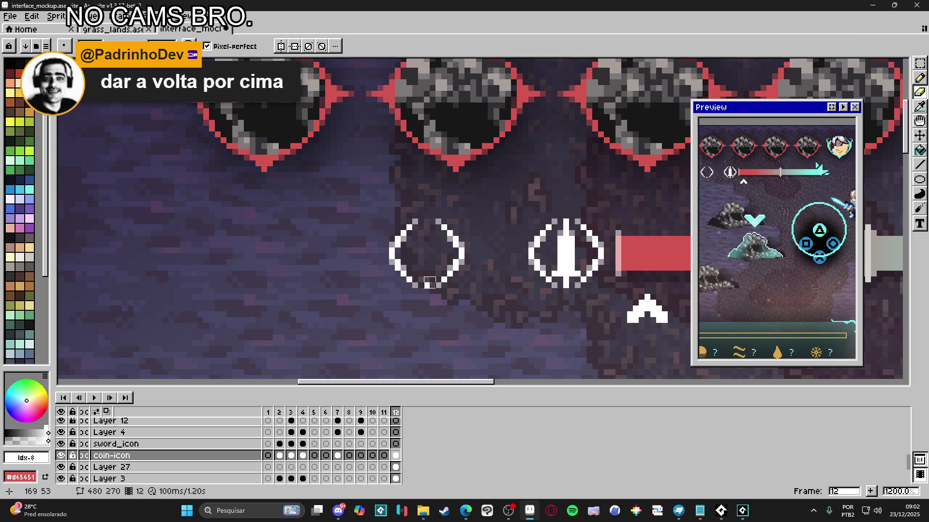
key("b")
left_click(535, 252, "alt")
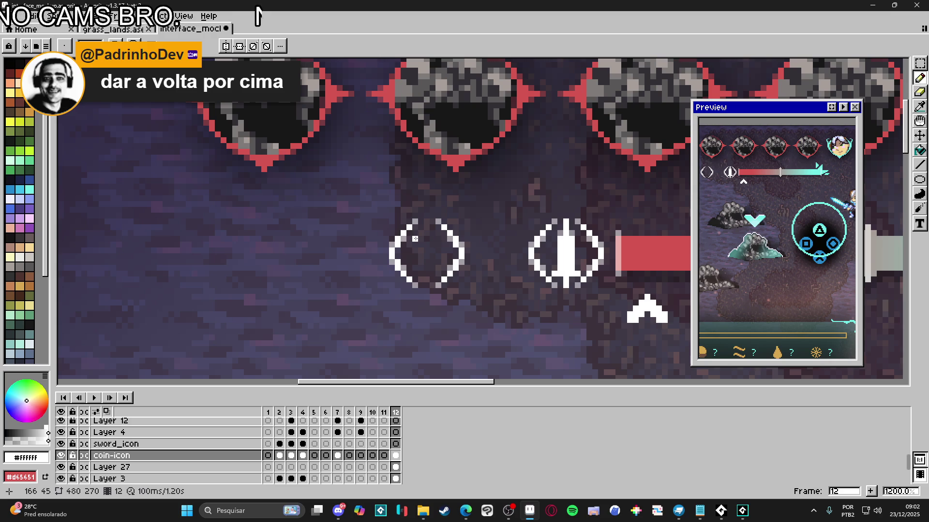
mouse_move(415, 238)
left_mouse_down()
mouse_move(445, 246)
mouse_move(435, 244)
mouse_move(443, 237)
mouse_move(444, 265)
mouse_move(409, 259)
mouse_move(419, 273)
left_mouse_up()
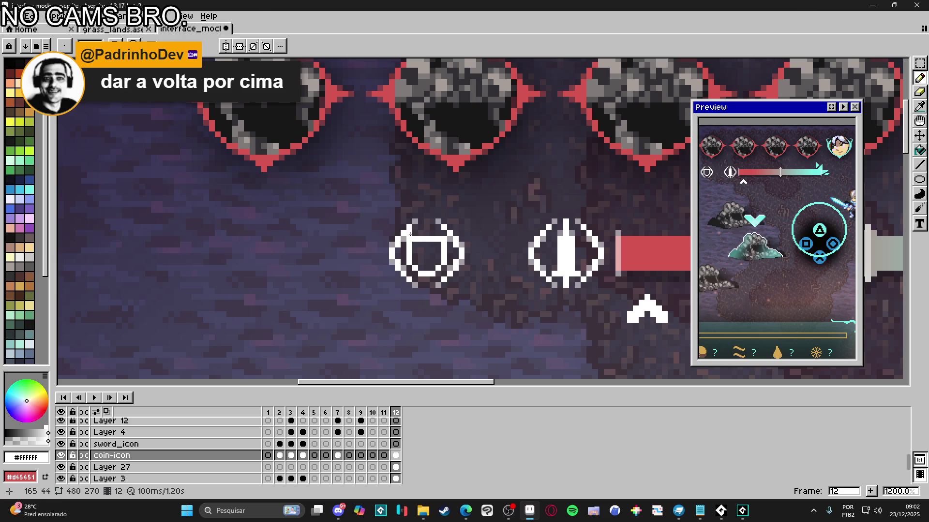
key("e")
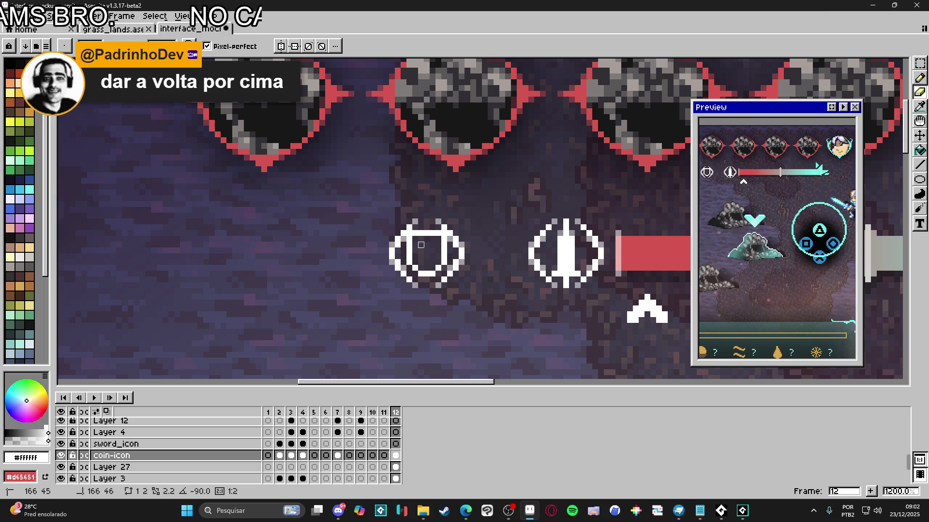
key("b")
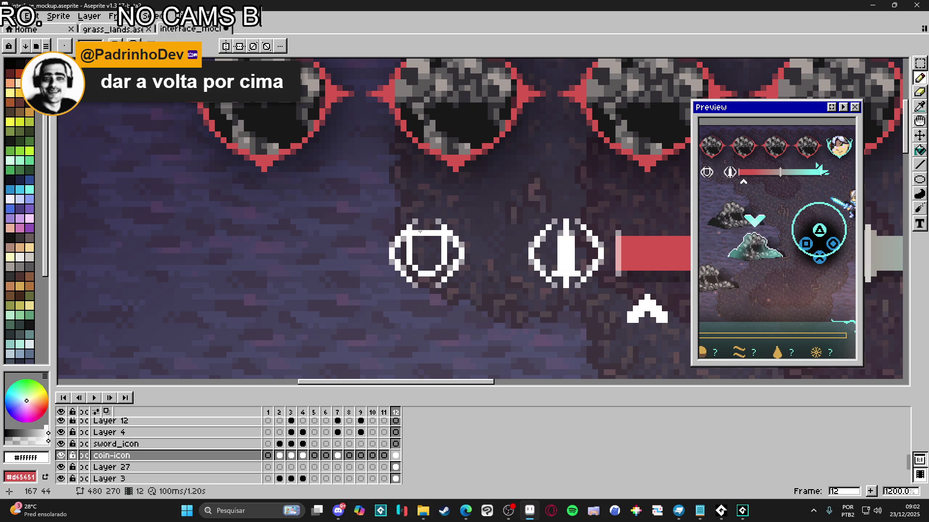
key("e")
mouse_move(408, 233)
left_mouse_down()
mouse_move(445, 232)
mouse_move(409, 239)
left_mouse_up()
key("b")
scroll(436, 251, "down", 3)
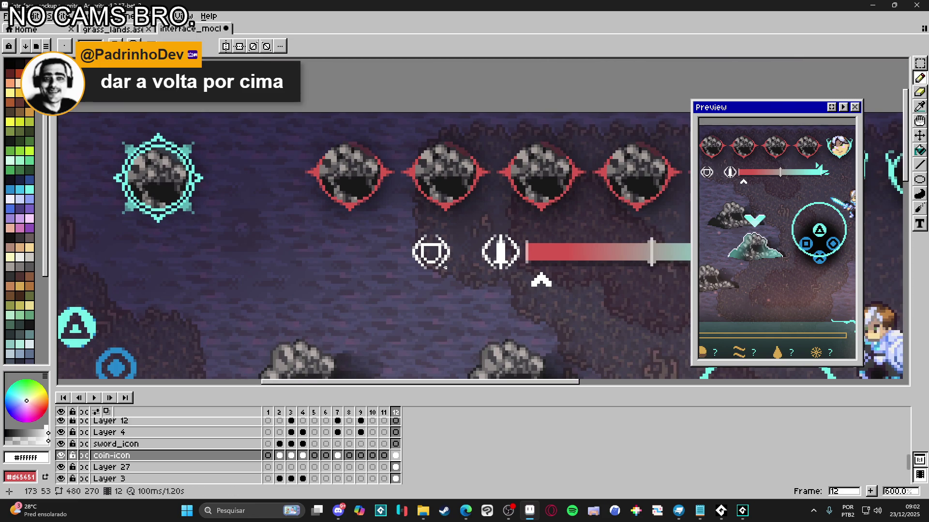
Step: Fill in a solid white square at the centre of the new icon
scroll(429, 253, "up", 3)
scroll(429, 252, "up", 1)
left_click(441, 252)
left_click_drag(440, 264, 430, 262)
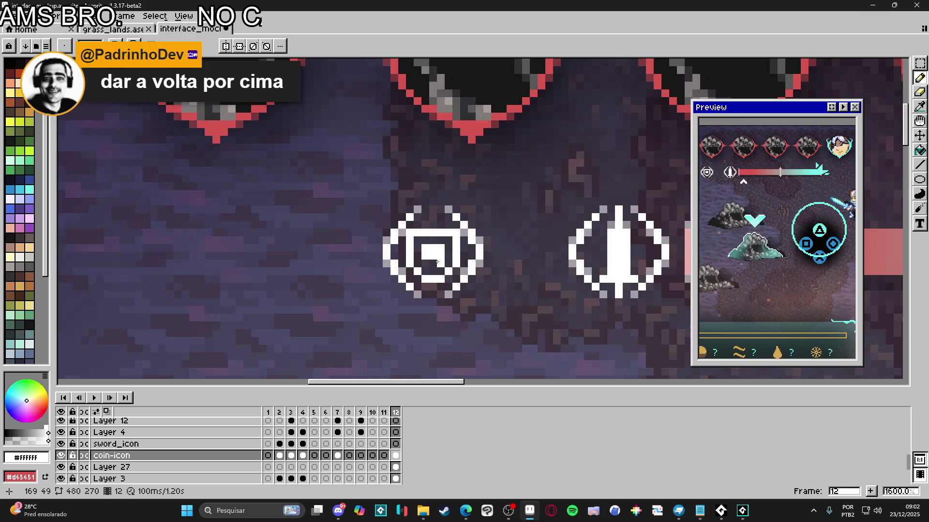
Step: Erase and redraw the inner square's top row in white to close the inner ring
key("e")
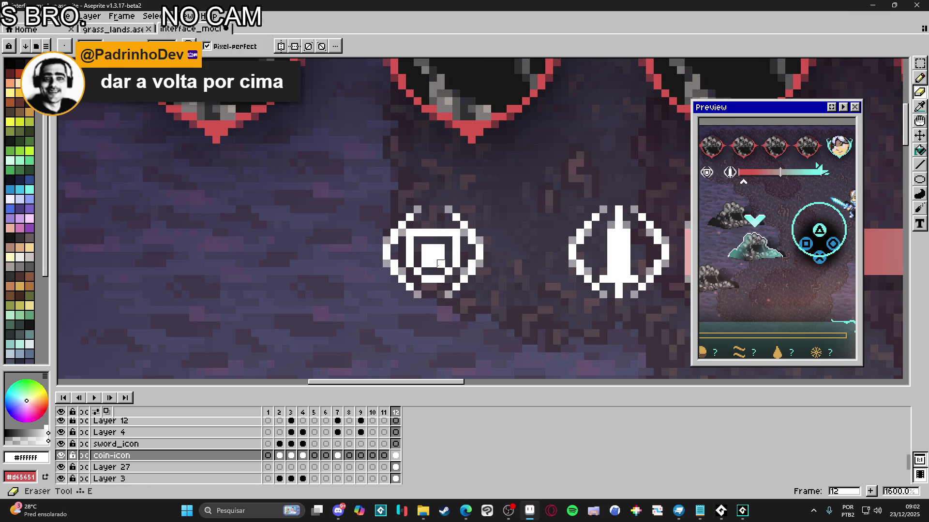
scroll(458, 273, "down", 3)
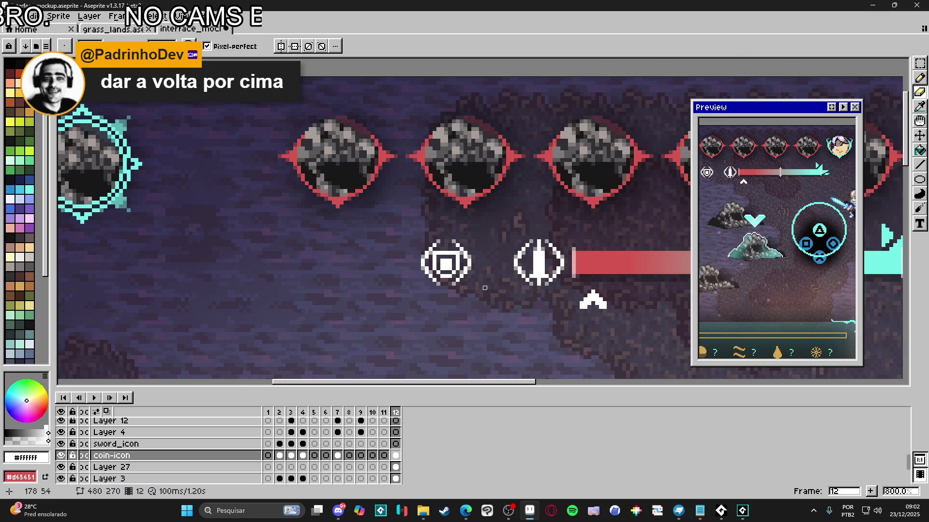
scroll(484, 288, "down", 2)
scroll(488, 298, "down", 2)
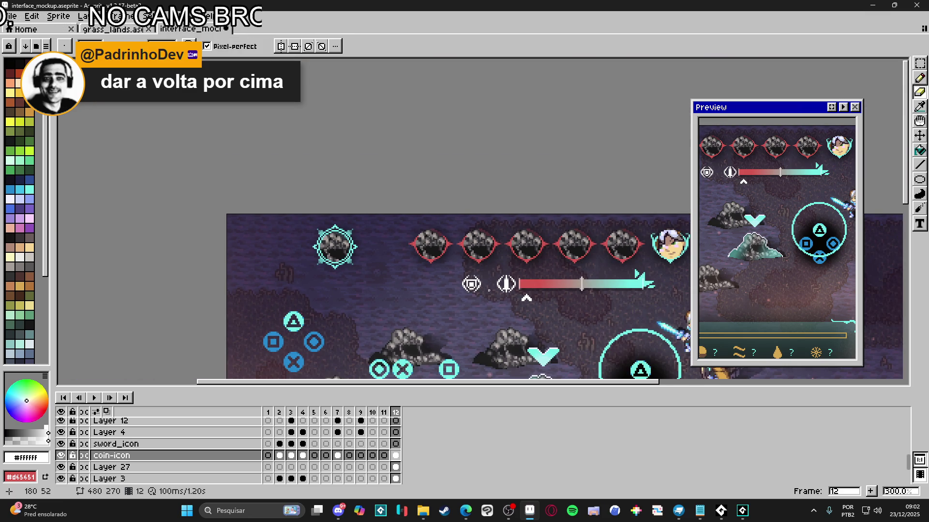
scroll(489, 290, "up", 4)
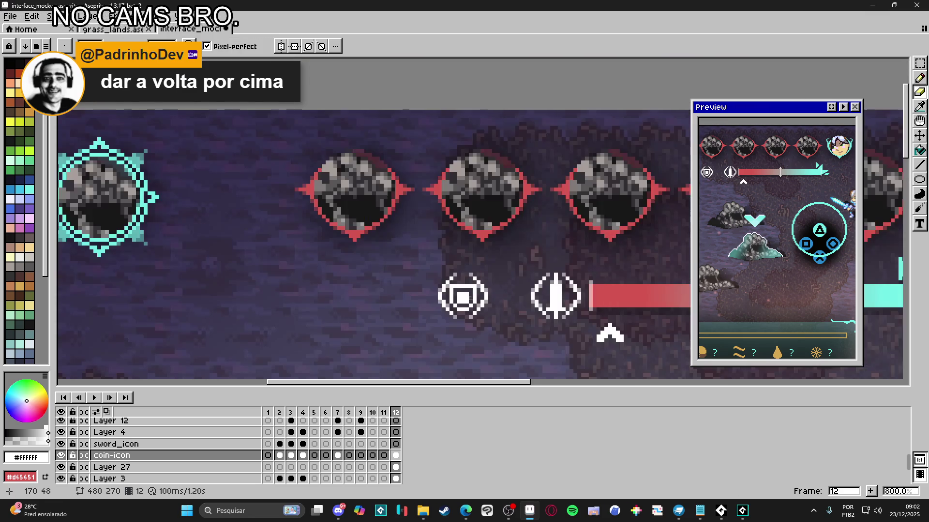
scroll(471, 296, "up", 1)
scroll(396, 281, "down", 1)
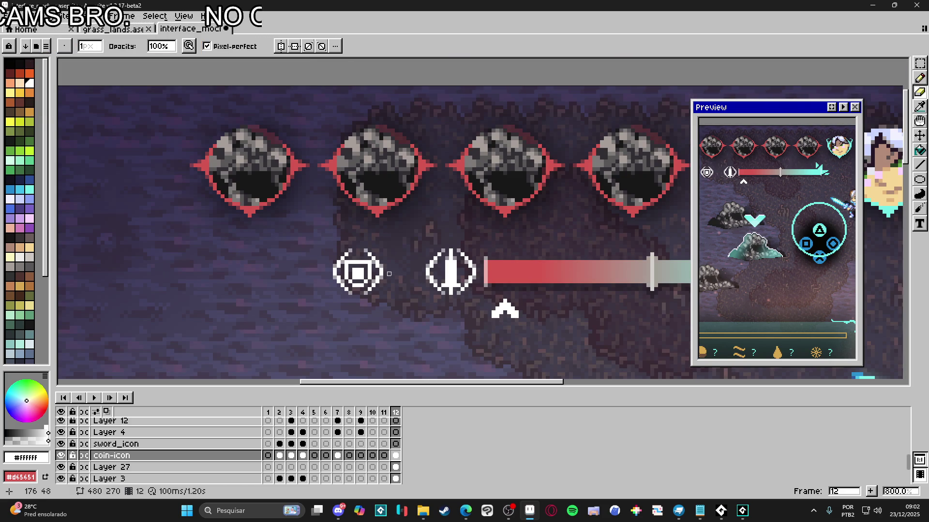
scroll(389, 271, "up", 2)
left_click_drag(356, 257, 319, 260)
key("b")
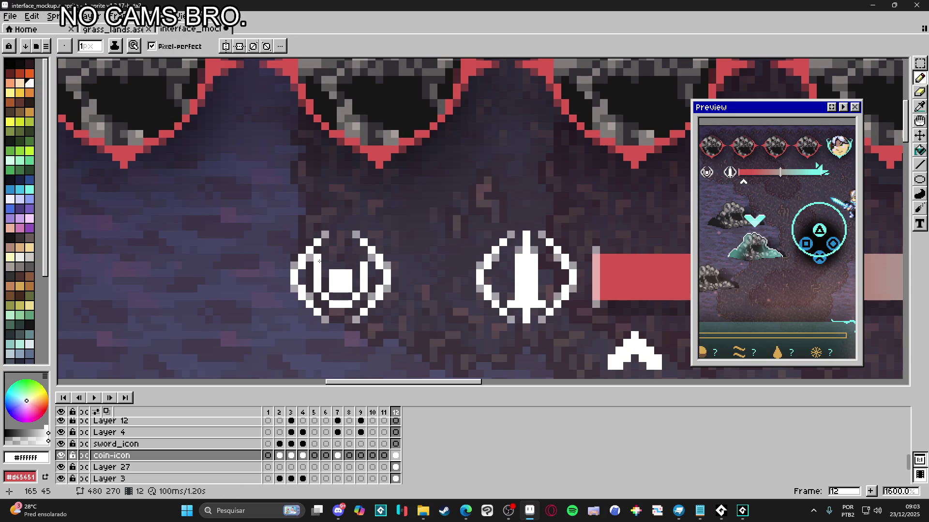
left_click_drag(319, 261, 365, 259)
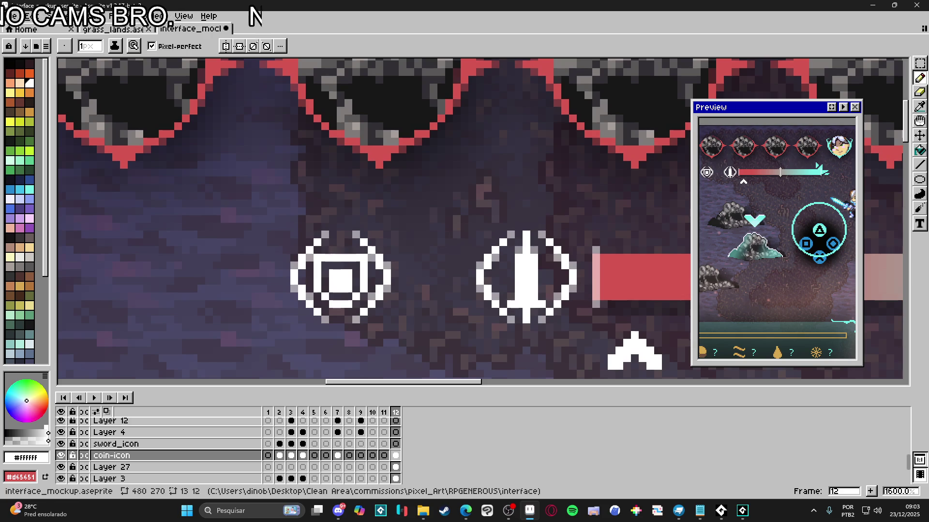
Step: Select the new square icon and shift it a few pixels toward the sword icon
key("v")
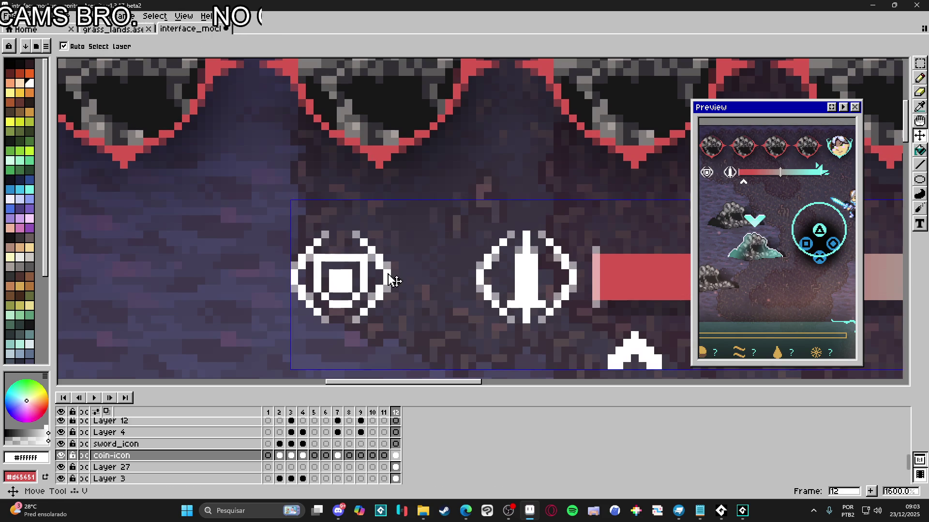
key("m")
mouse_move(290, 230)
left_mouse_down()
mouse_move(389, 321)
mouse_move(446, 296)
mouse_move(474, 301)
mouse_move(431, 307)
left_mouse_up()
key("ctrl+d")
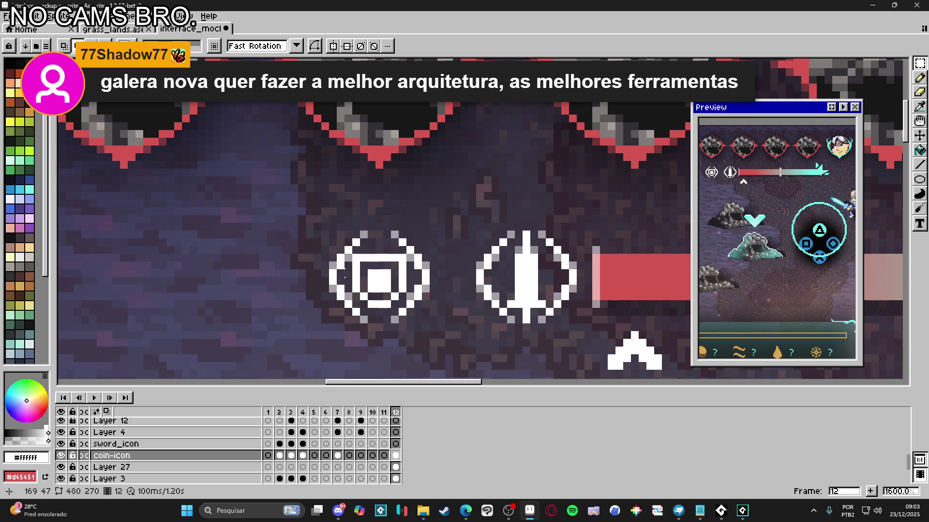
key("e")
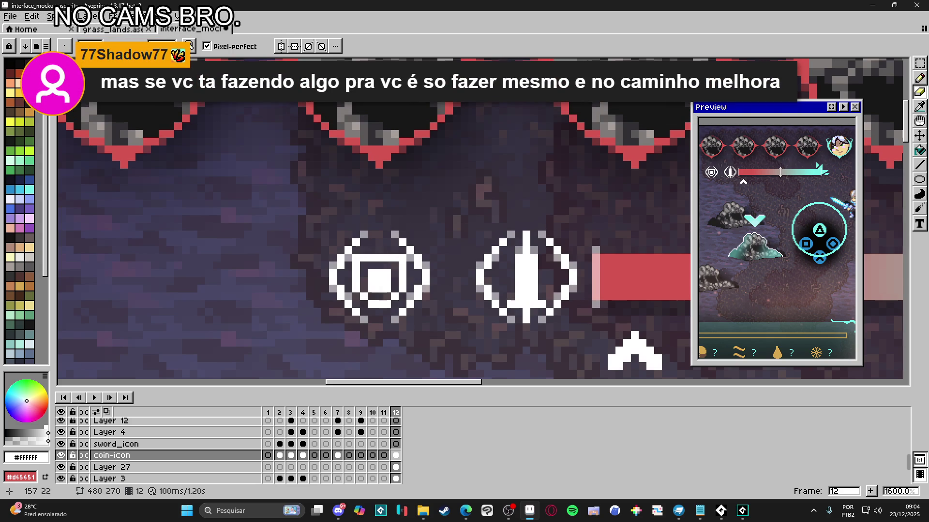
Step: Reposition the vertical symmetry axis over the mockup
scroll(393, 118, "down", 6)
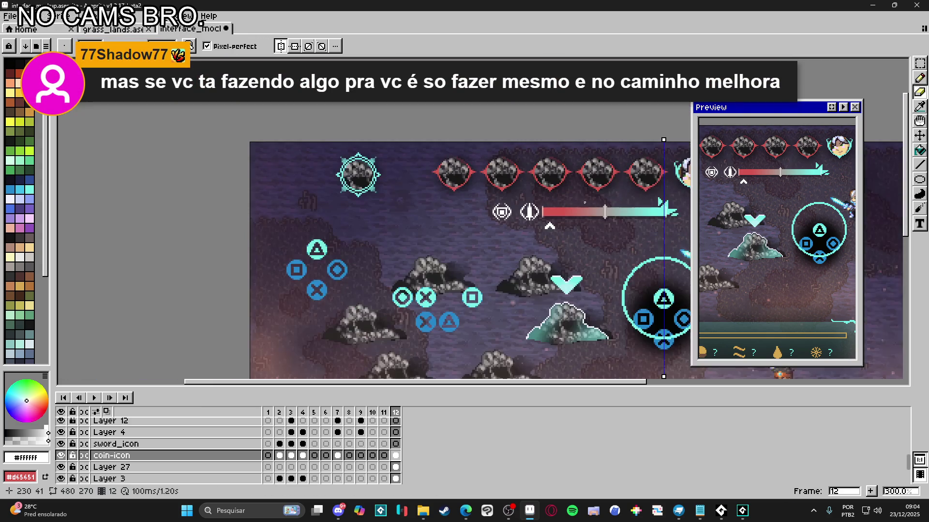
mouse_move(627, 136)
left_mouse_down()
mouse_move(480, 140)
mouse_move(463, 157)
left_mouse_up()
scroll(463, 158, "up", 7)
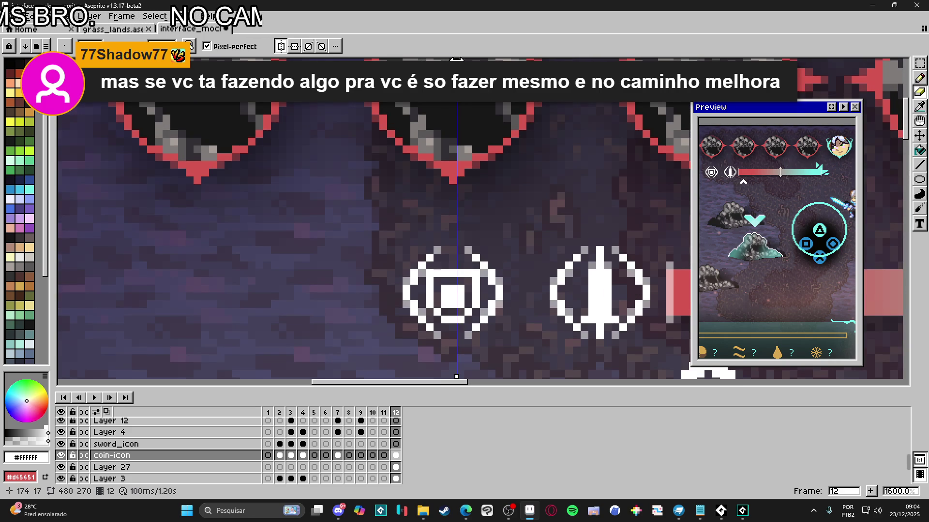
left_click_drag(453, 60, 453, 60)
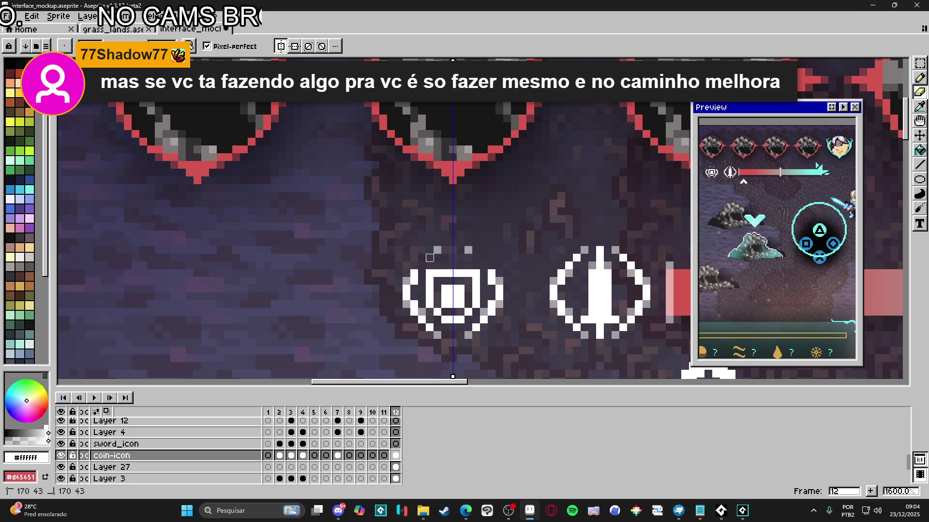
Step: Add white pixels around the coin icon, undo stray eraser strokes and clear the selection
key("b")
left_click(416, 265)
left_click(492, 266)
left_click(483, 258)
left_click(429, 250)
left_click(476, 250)
scroll(440, 269, "down", 1)
scroll(441, 269, "down", 2)
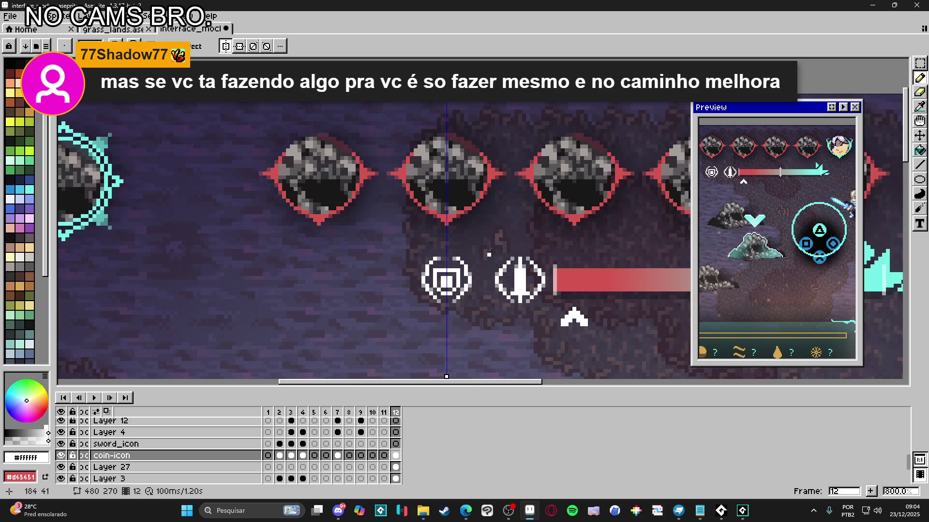
key("ctrl+z")
key("ctrl+z")
key("ctrl+z")
key("ctrl+z")
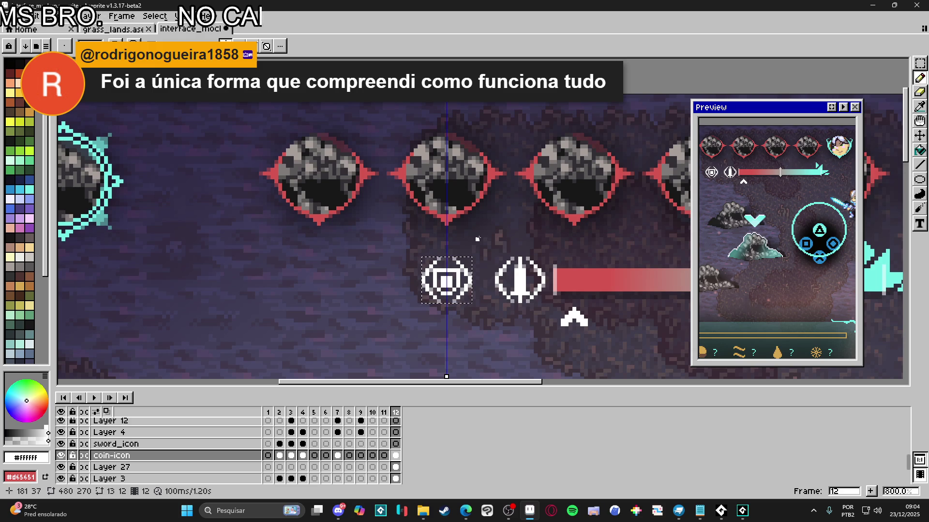
key("ctrl+d")
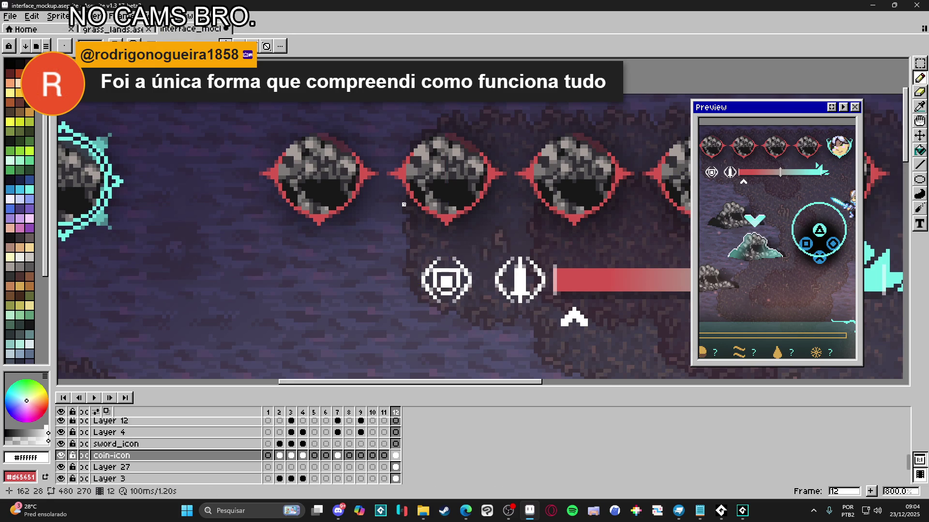
Step: Review the coin icon and health bar, then save interface_mockup.aseprite
scroll(424, 254, "down", 2)
scroll(423, 252, "down", 2)
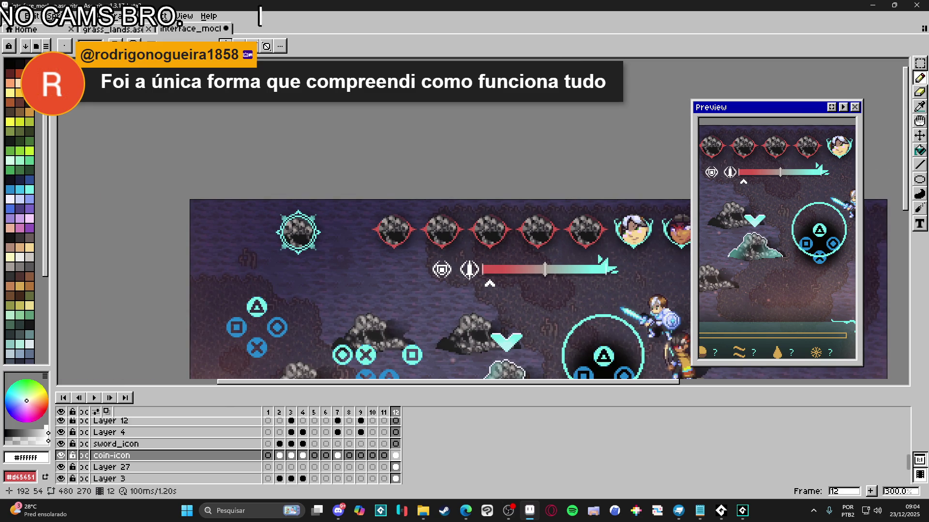
scroll(458, 281, "up", 3)
scroll(441, 261, "up", 3)
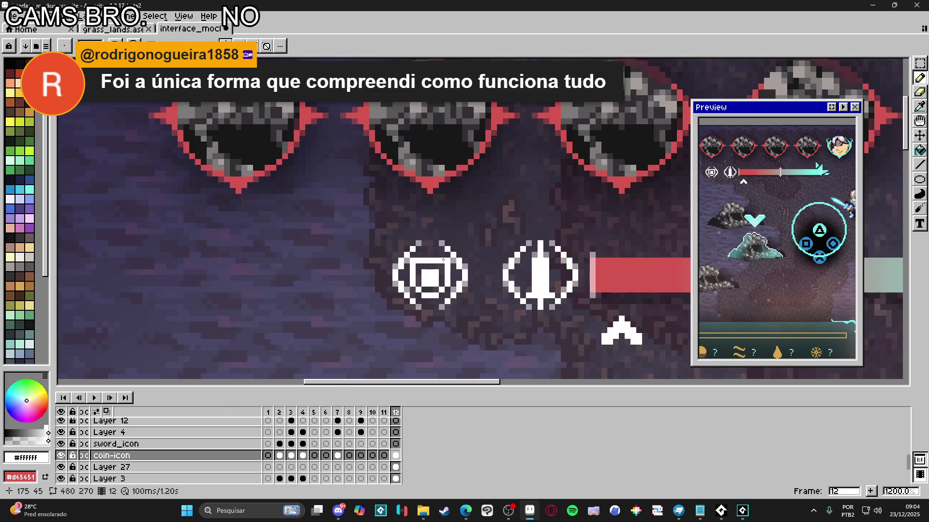
key("e")
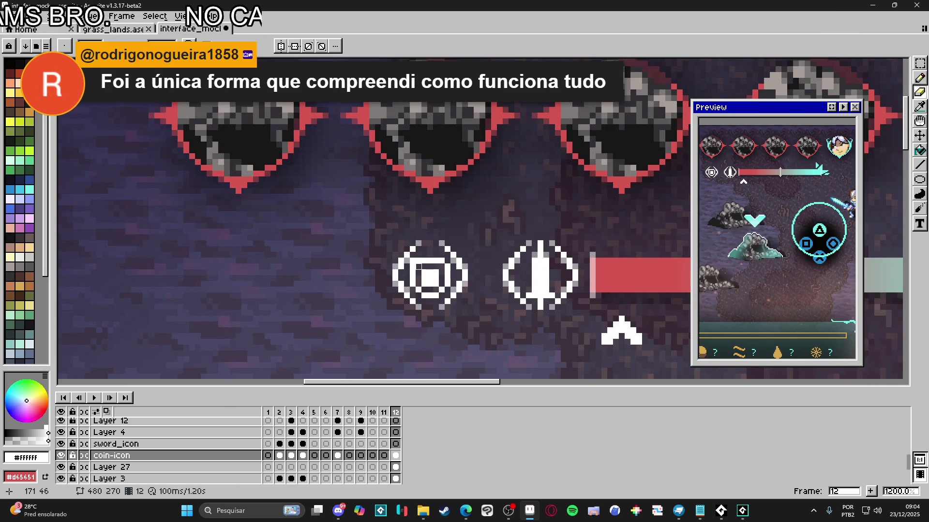
key("b")
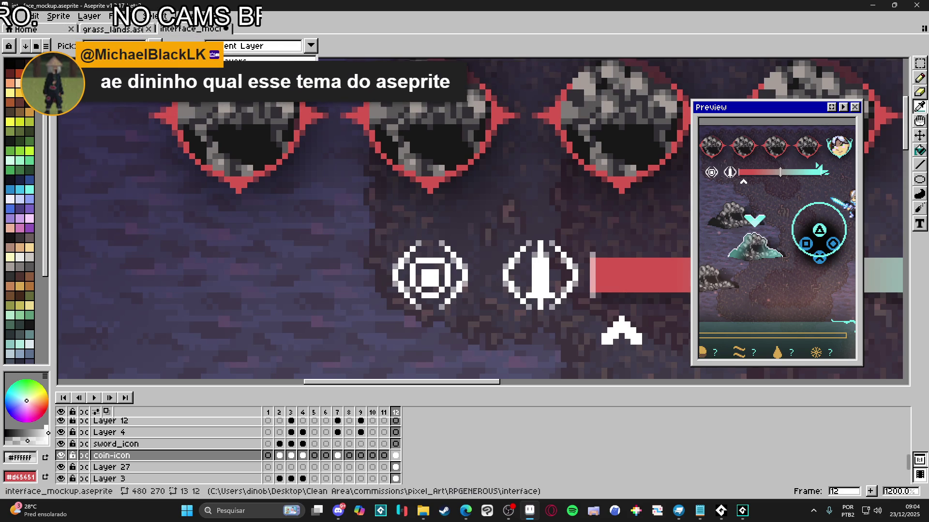
key("i")
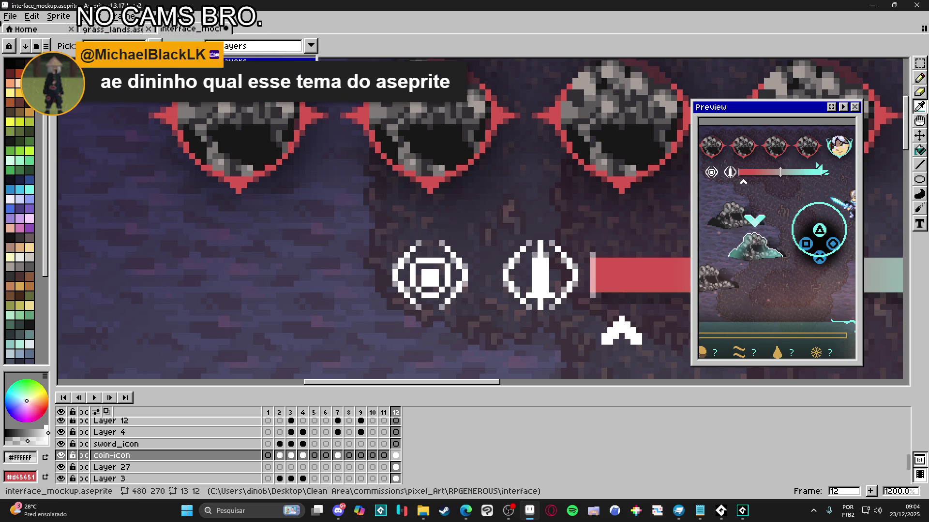
key("b")
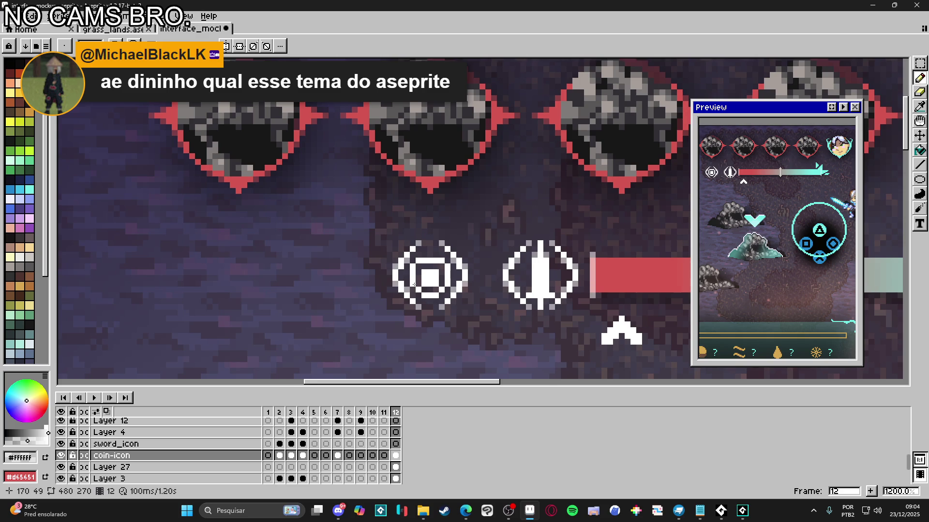
scroll(414, 285, "down", 2)
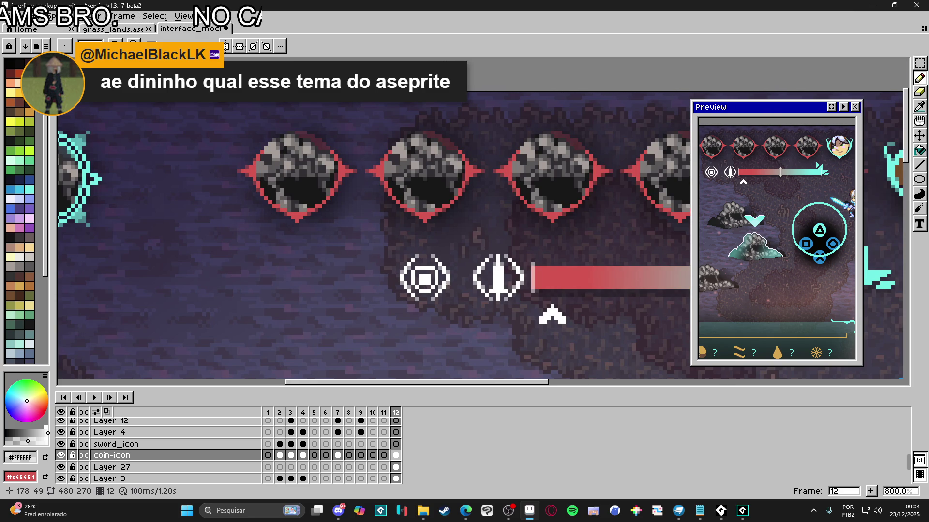
scroll(430, 271, "down", 2)
scroll(456, 279, "up", 1)
scroll(462, 288, "down", 1)
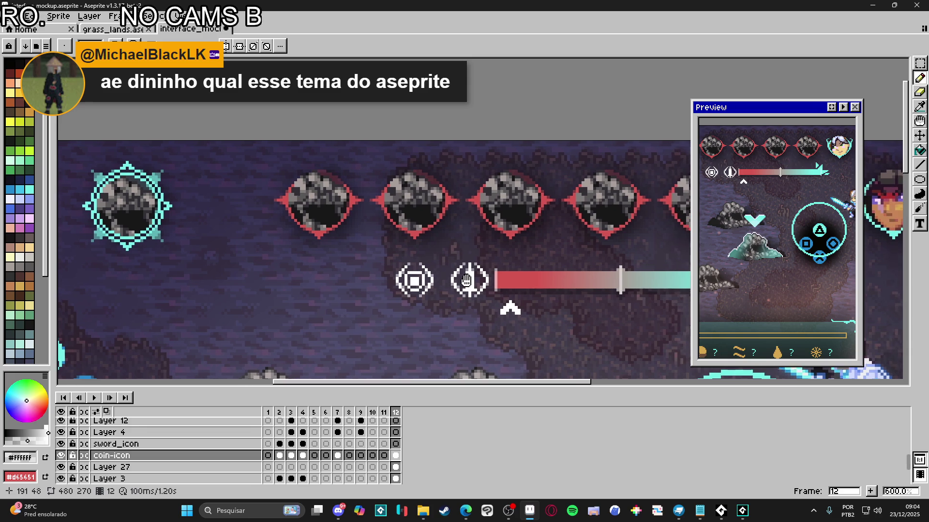
scroll(512, 300, "down", 1)
left_click_drag(518, 309, 438, 244)
key("ctrl+s")
Step: Add one more white pixel to the coin icon's ring
key("b")
scroll(455, 257, "down", 2)
scroll(396, 236, "up", 7)
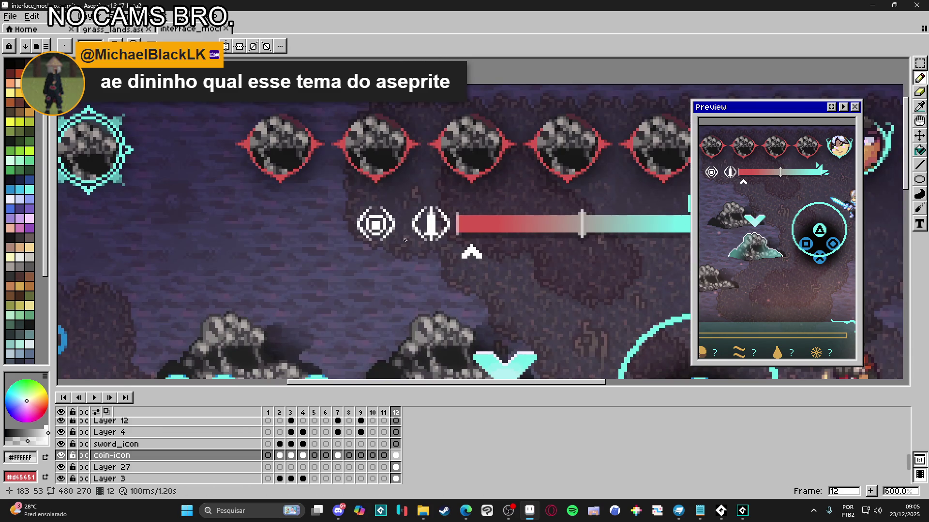
left_click(342, 200)
scroll(424, 271, "down", 4)
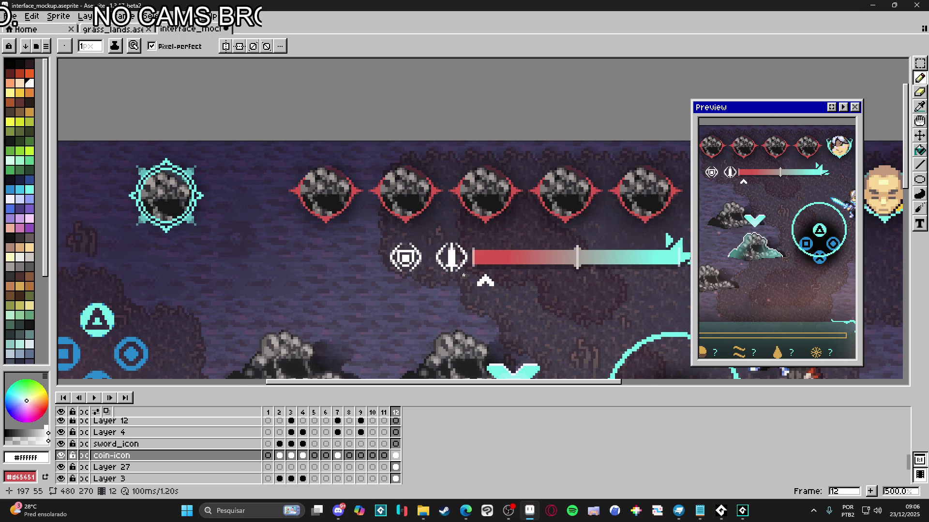
scroll(464, 275, "down", 2)
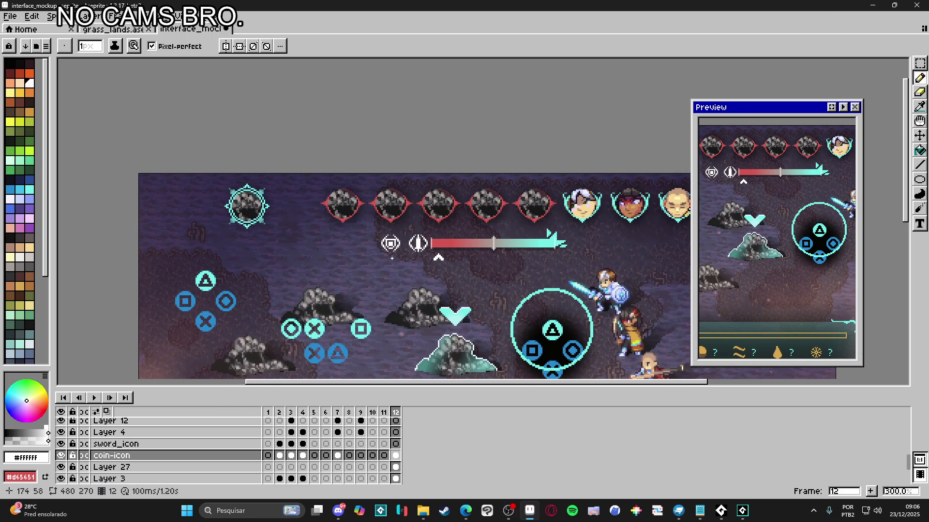
scroll(392, 258, "up", 2)
Step: On Layer 27, marquee the large circle widget and then clear the selection
scroll(391, 241, "down", 2)
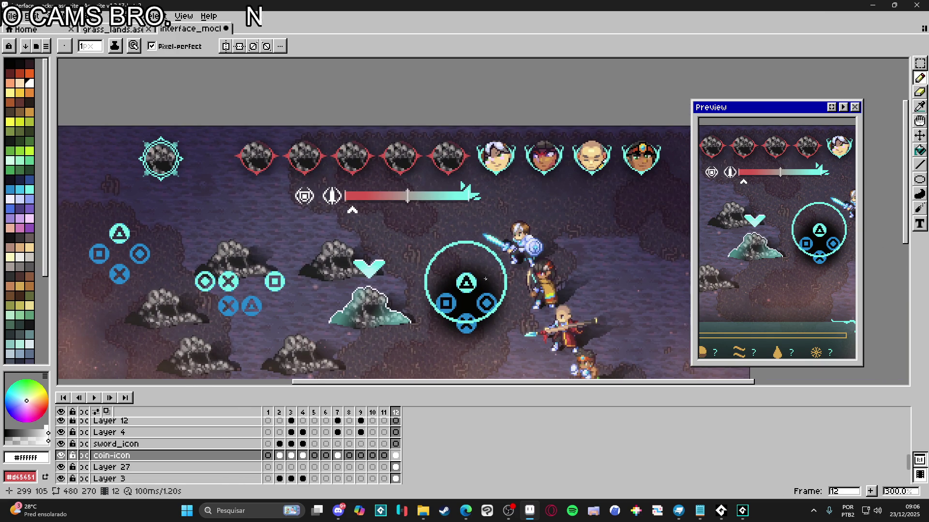
scroll(488, 279, "up", 2)
key("v")
left_click(498, 284, "ctrl")
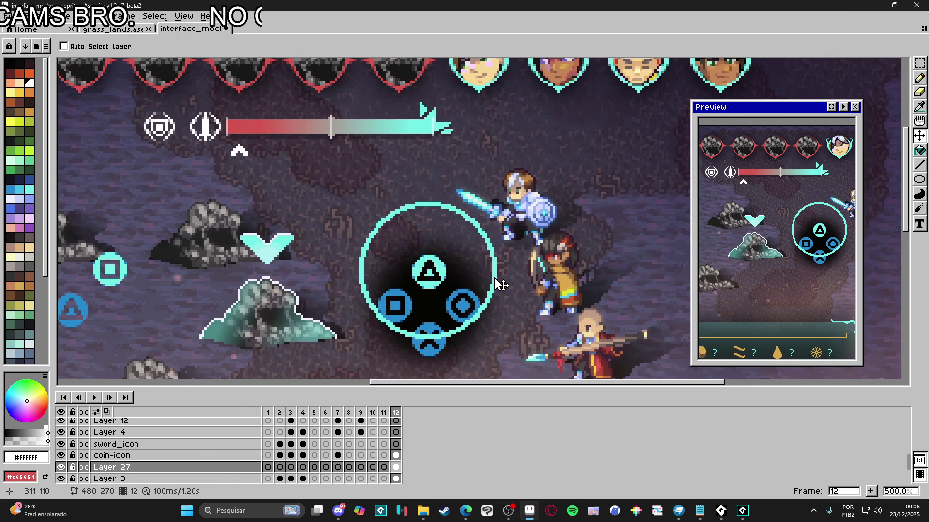
key("m")
mouse_move(357, 200)
left_mouse_down()
mouse_move(497, 341)
mouse_move(406, 220)
mouse_move(358, 200)
left_mouse_up()
key("ctrl+d")
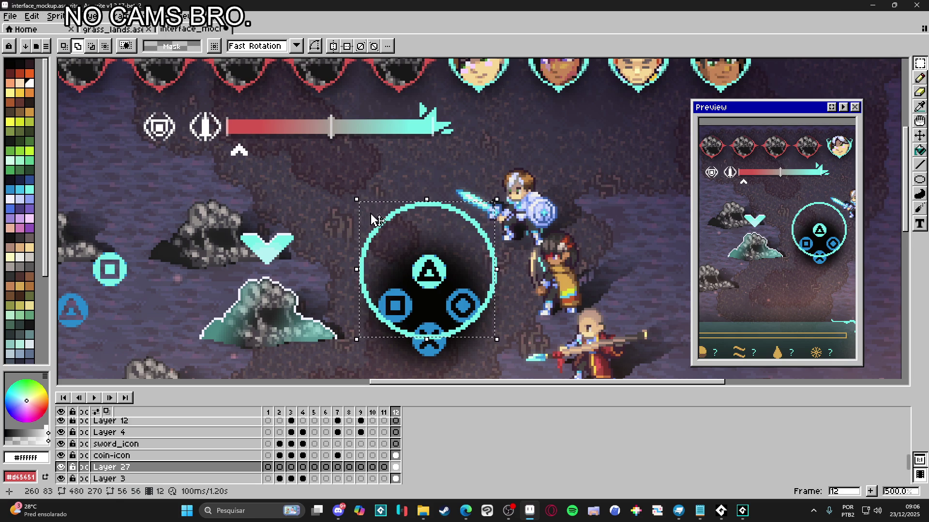
scroll(367, 210, "down", 2)
key("ctrl+d")
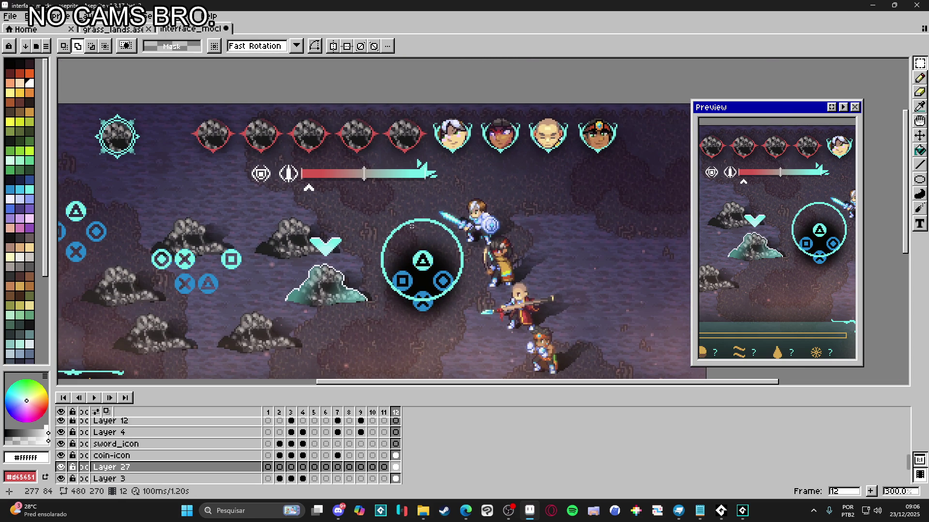
Step: Save the interface mockup and make coin-icon the active layer
scroll(355, 210, "down", 1)
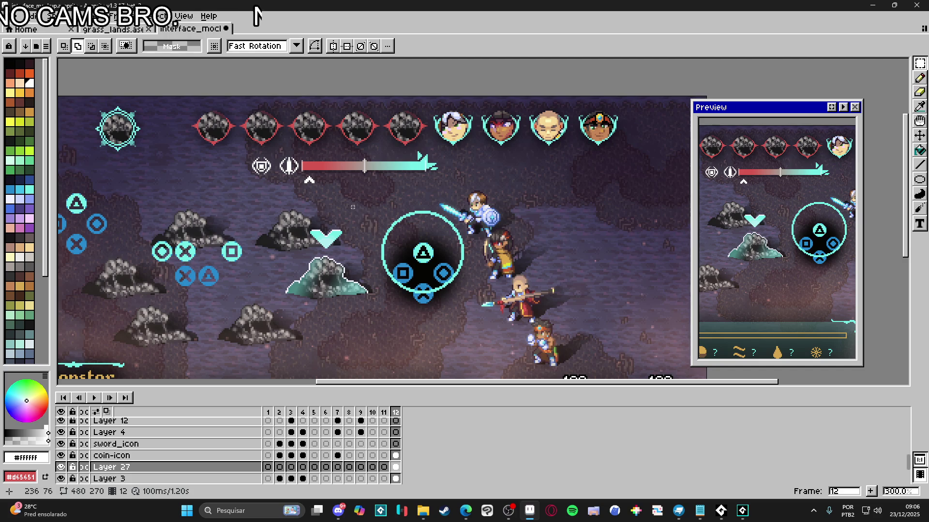
key("ctrl+s")
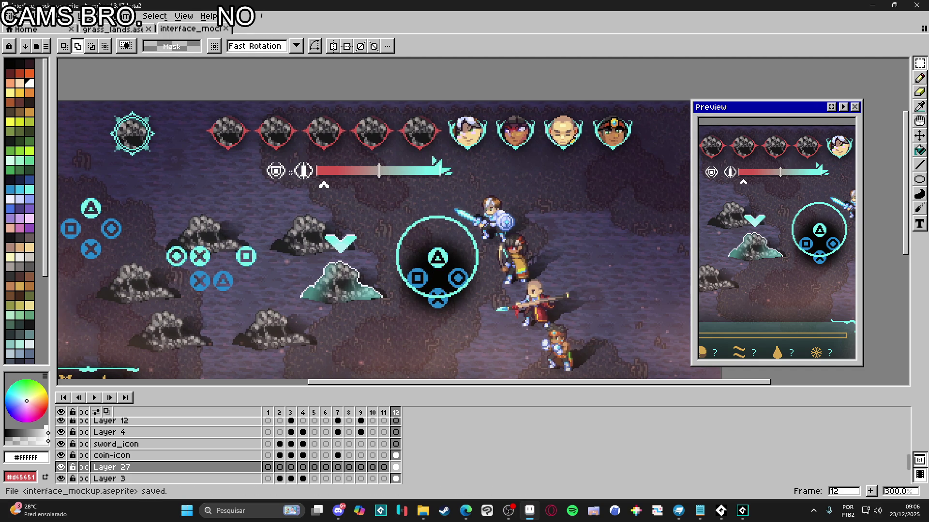
scroll(285, 174, "up", 2)
key("v")
scroll(343, 174, "up", 2)
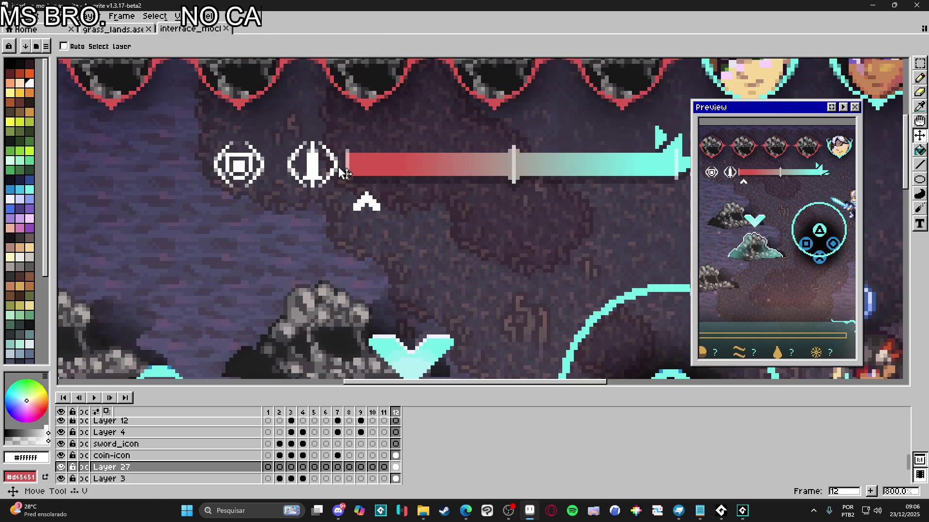
key("Up")
Step: Marquee the sword icon and then the coin icon, clearing each selection
key("m")
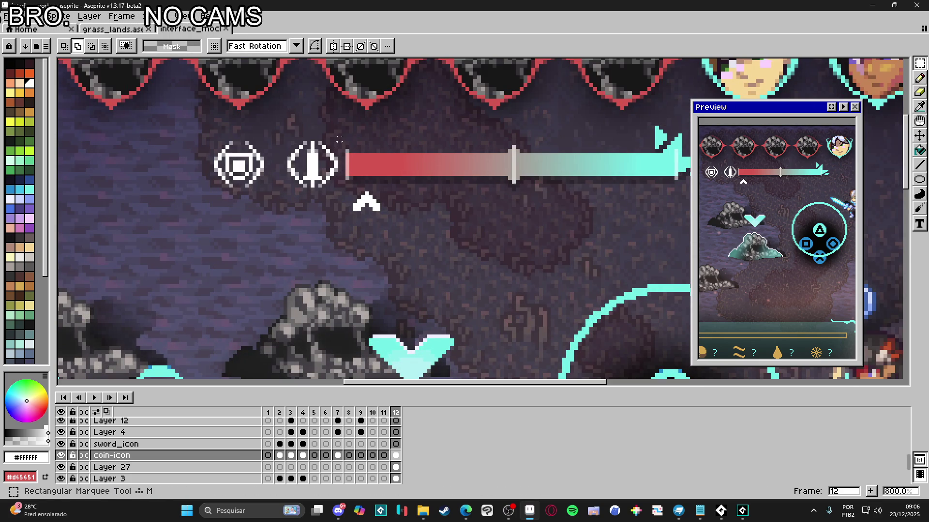
left_click_drag(336, 144, 286, 190)
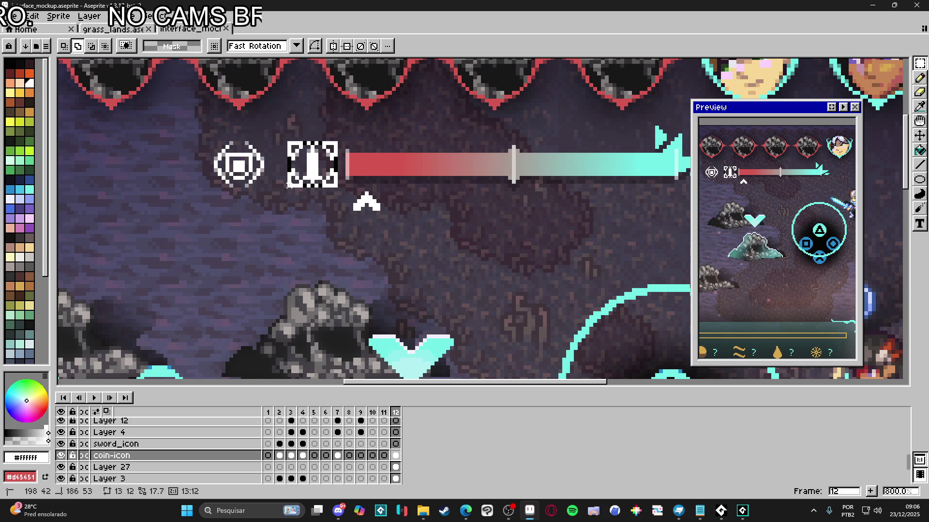
scroll(328, 193, "down", 2)
left_click(283, 160)
scroll(283, 159, "up", 5)
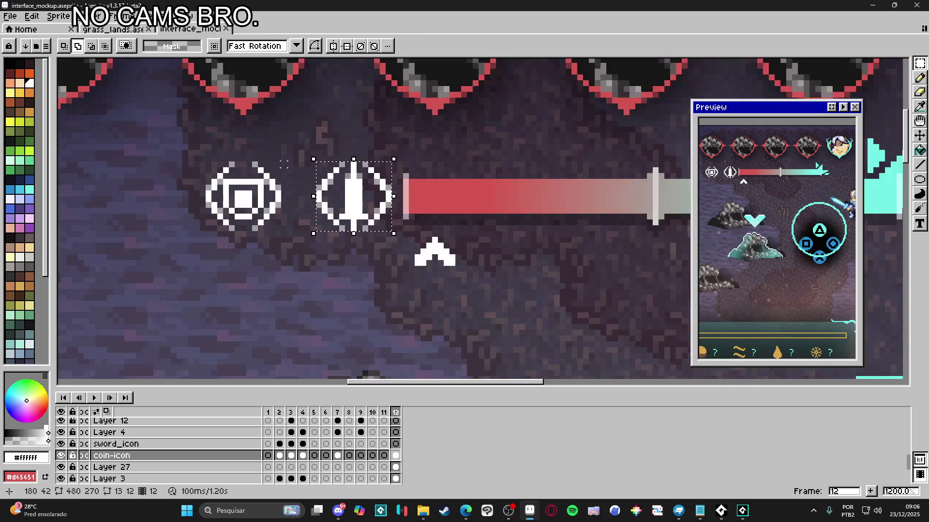
mouse_move(278, 164)
left_mouse_down()
mouse_move(250, 198)
mouse_move(187, 232)
mouse_move(209, 227)
left_mouse_up()
key("ctrl+d")
scroll(209, 227, "down", 2)
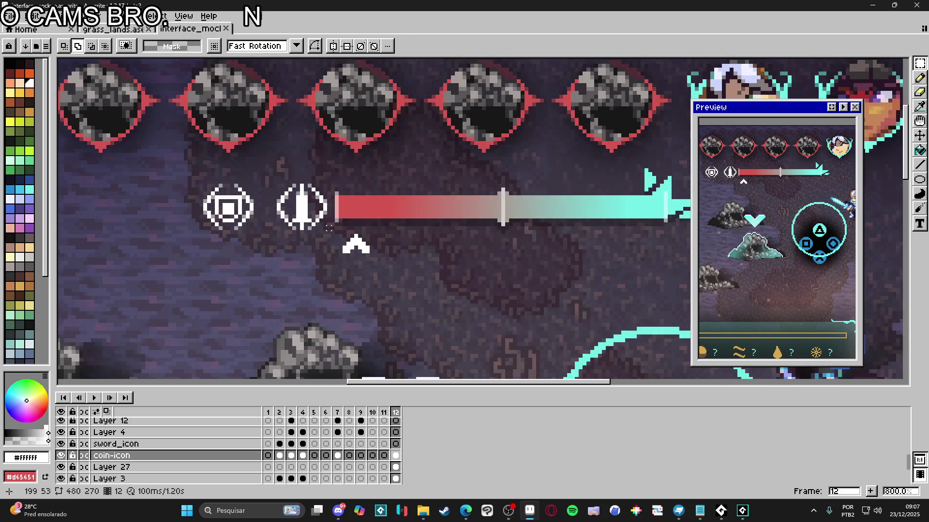
scroll(328, 228, "up", 2)
Step: Paste an outlined sword over the selected sword icon, then pan to show the Monster HP bar
left_click_drag(328, 226, 250, 163)
key("ctrl+v")
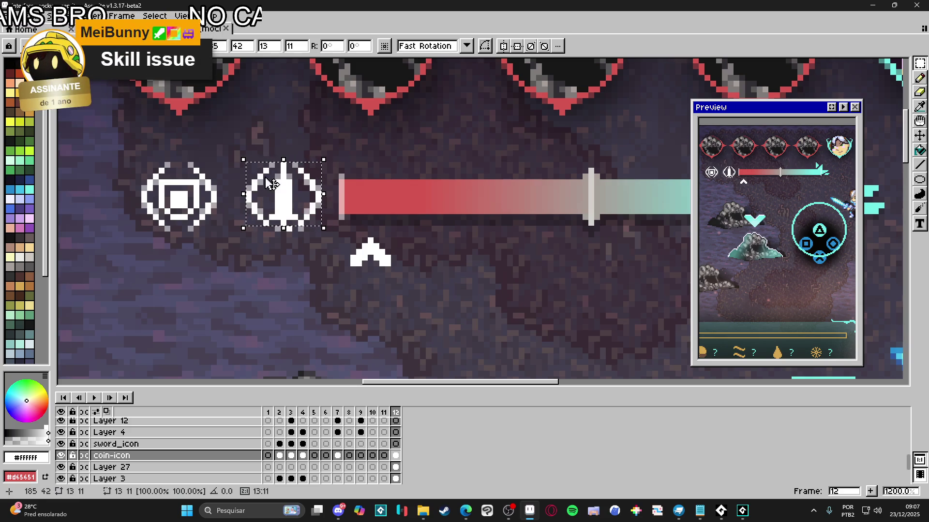
scroll(329, 213, "down", 5)
left_click_drag(371, 233, 337, 214)
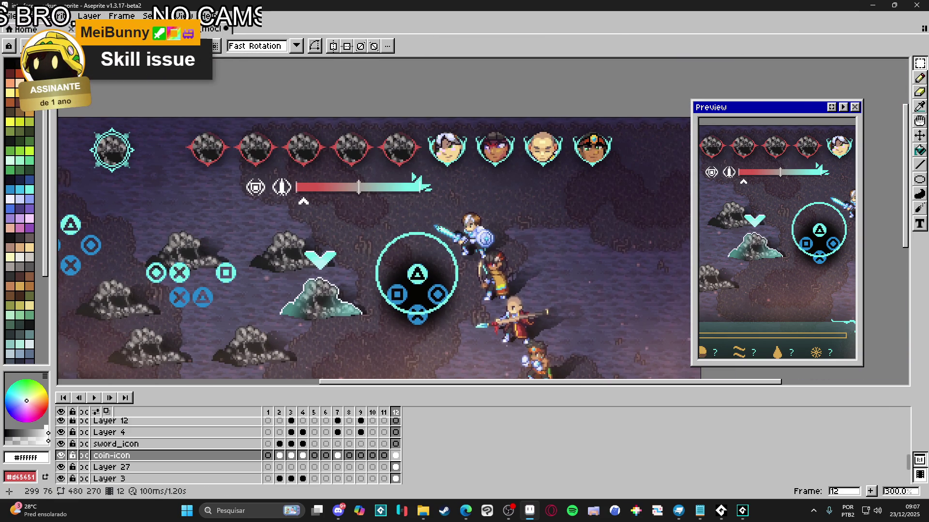
left_click_drag(438, 228, 433, 225)
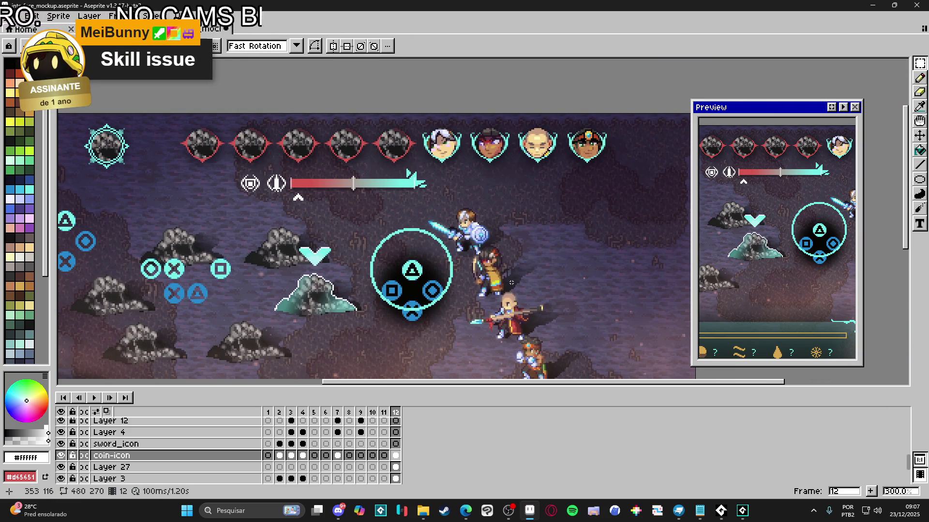
mouse_move(511, 273)
left_mouse_down()
mouse_move(472, 159)
mouse_move(521, 187)
left_mouse_up()
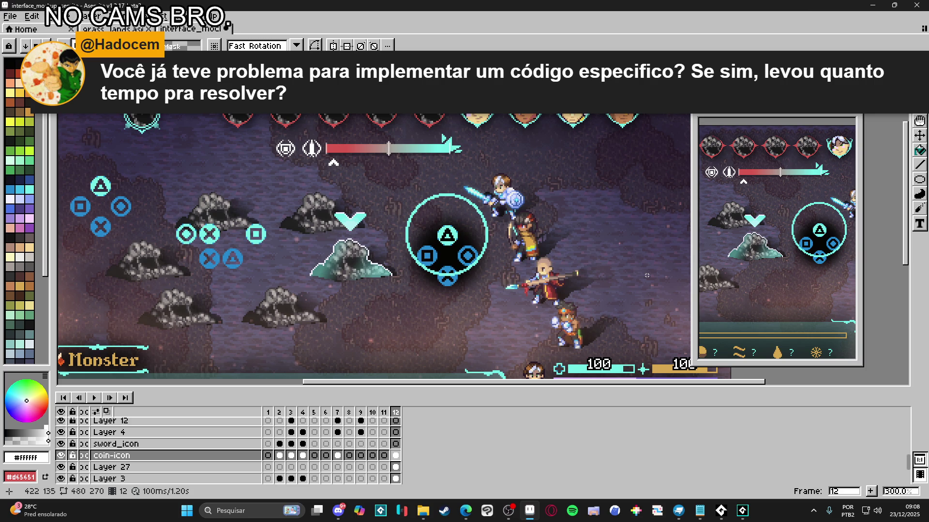
mouse_move(548, 289)
left_mouse_down()
mouse_move(546, 253)
mouse_move(560, 269)
left_mouse_up()
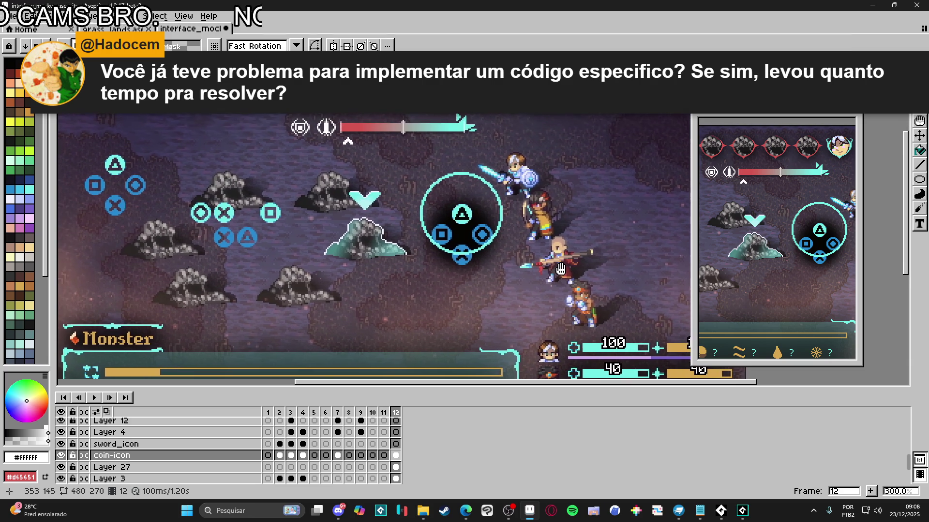
scroll(289, 129, "up", 1)
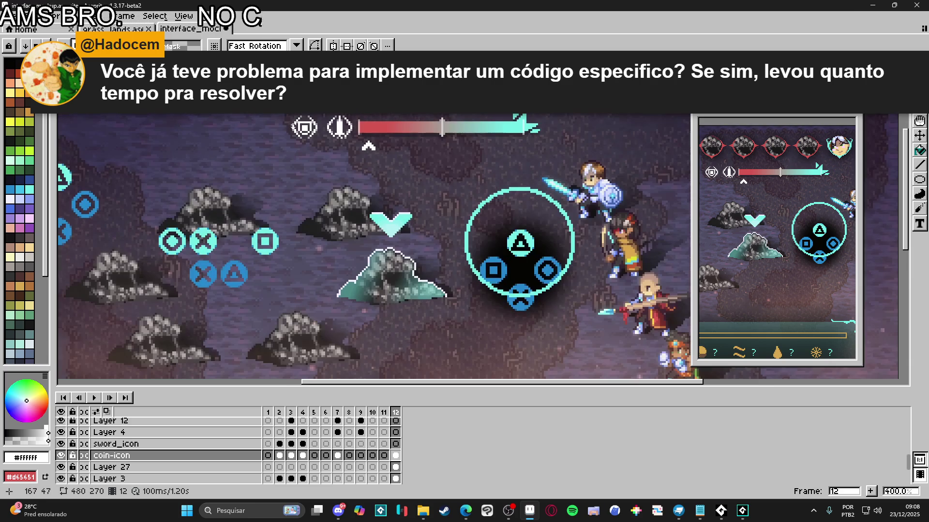
scroll(338, 128, "up", 6)
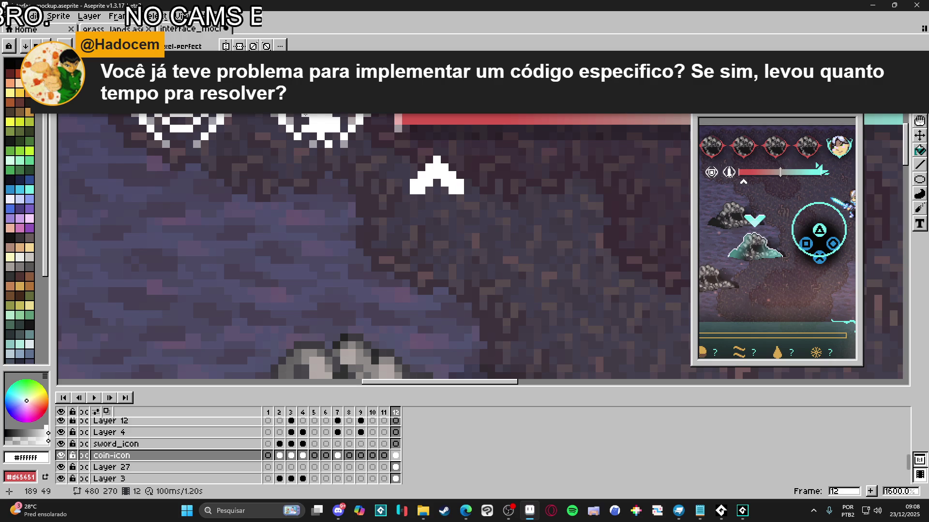
key("e")
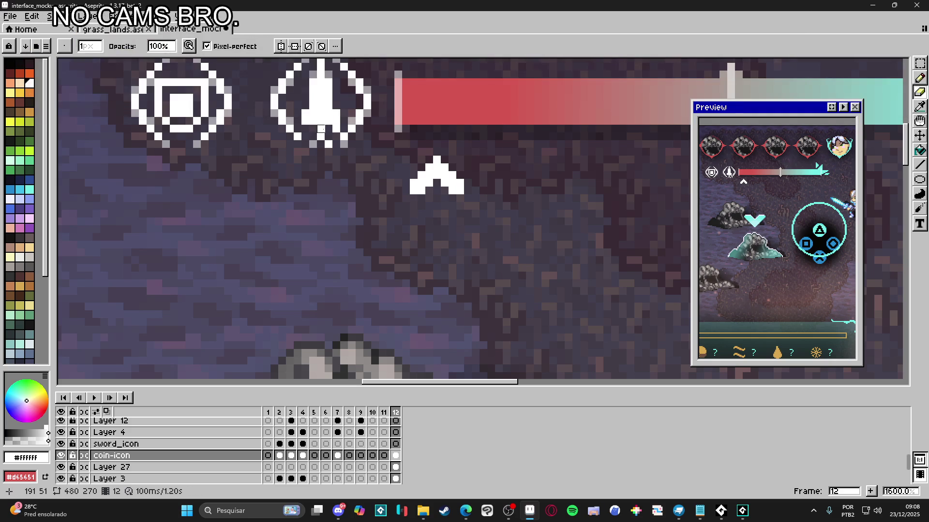
scroll(347, 170, "down", 4)
scroll(351, 177, "up", 5)
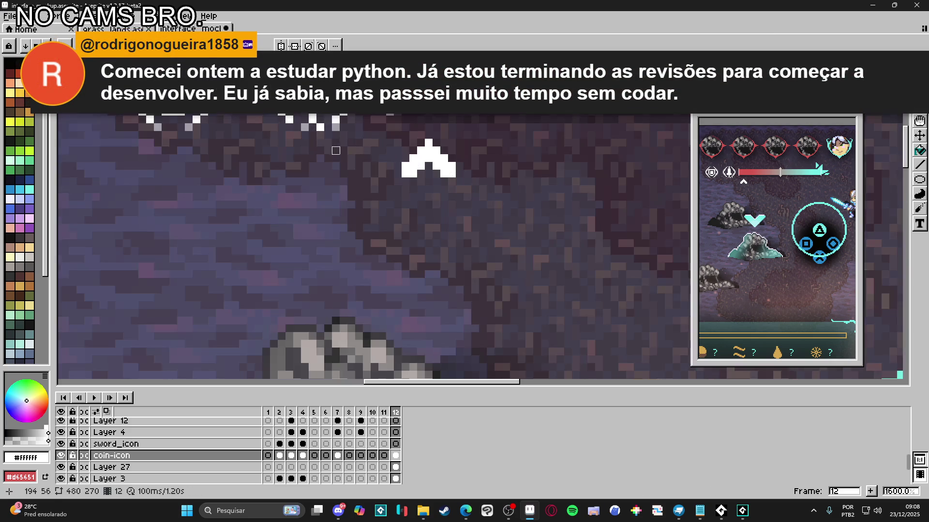
scroll(336, 159, "down", 4)
left_click_drag(337, 159, 350, 198)
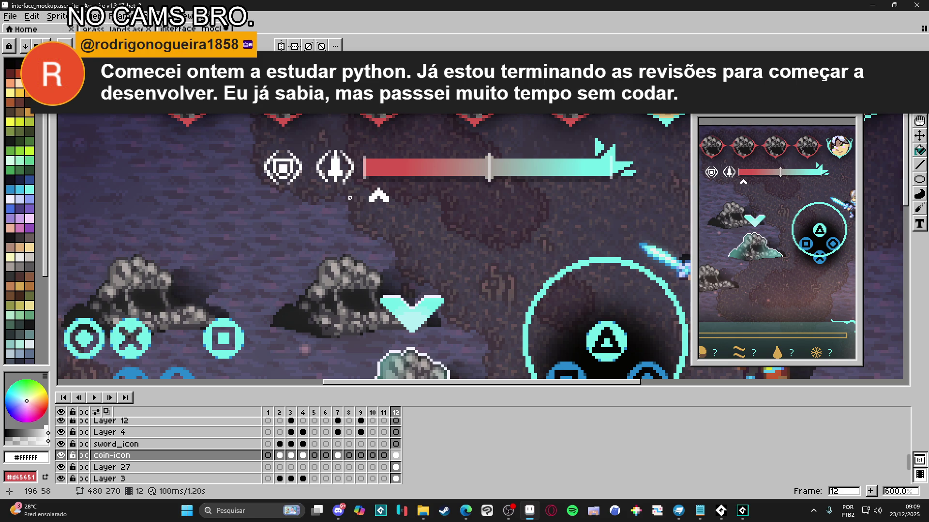
scroll(349, 200, "up", 3)
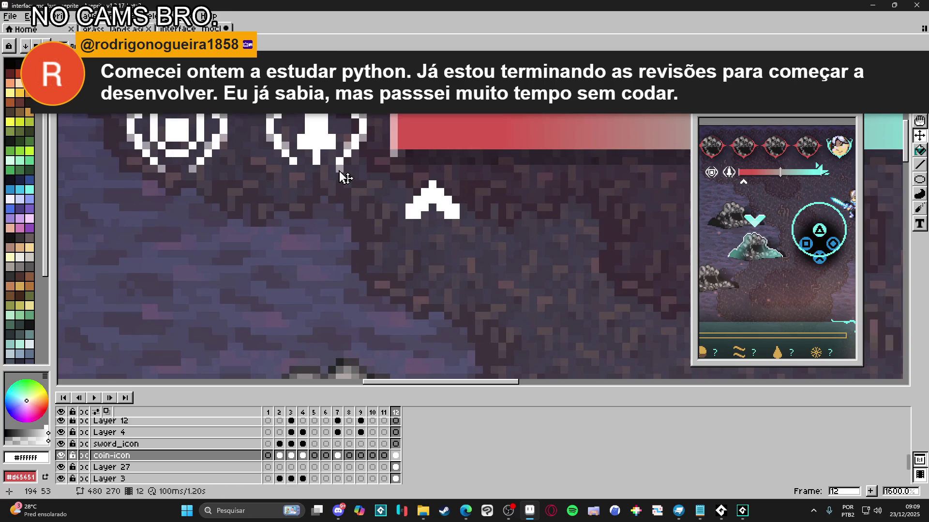
scroll(344, 176, "down", 4)
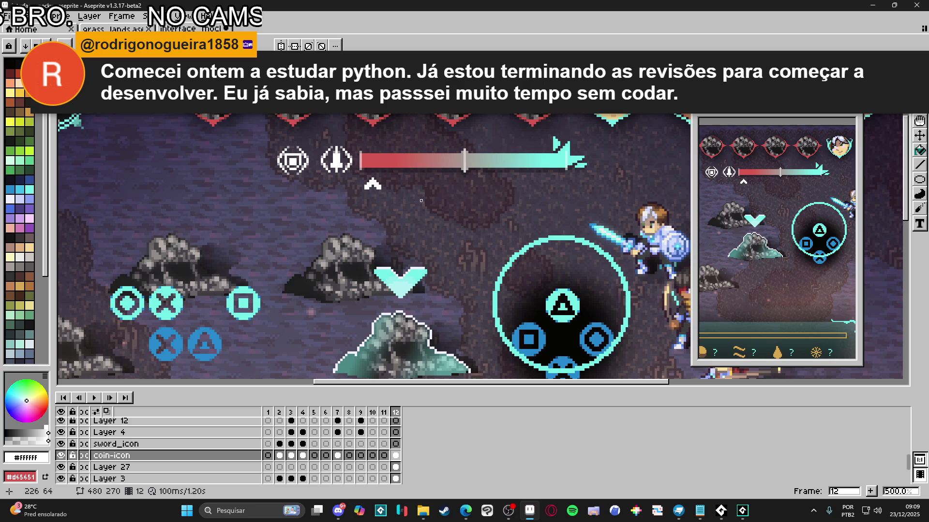
scroll(332, 222, "down", 3)
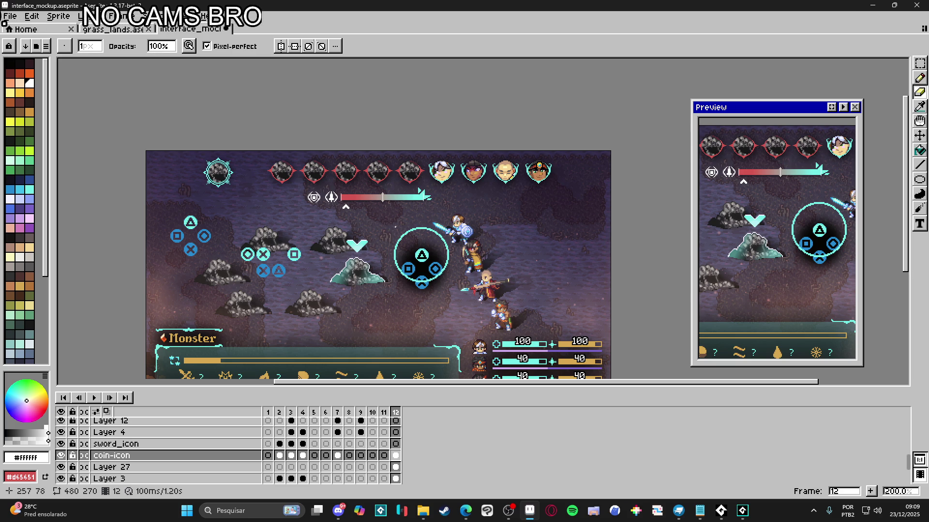
scroll(363, 218, "up", 2)
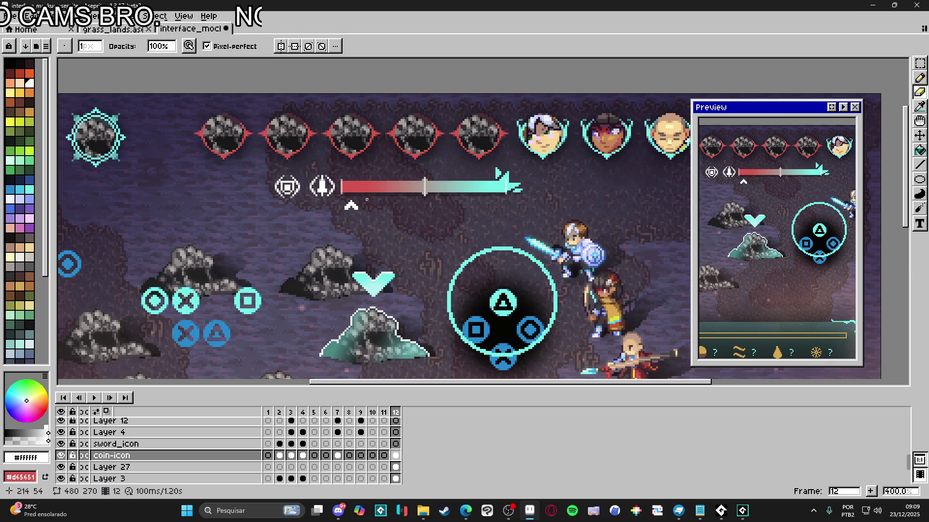
scroll(366, 205, "down", 1)
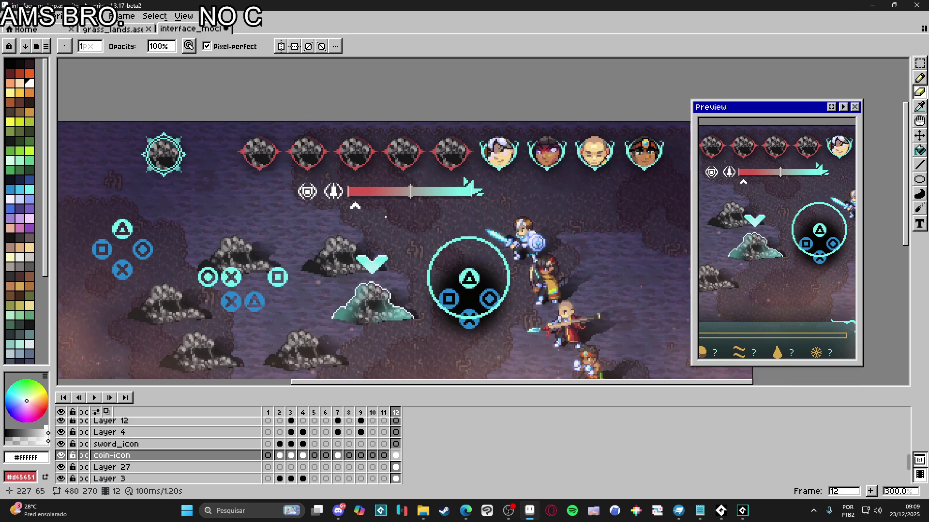
scroll(334, 196, "up", 7)
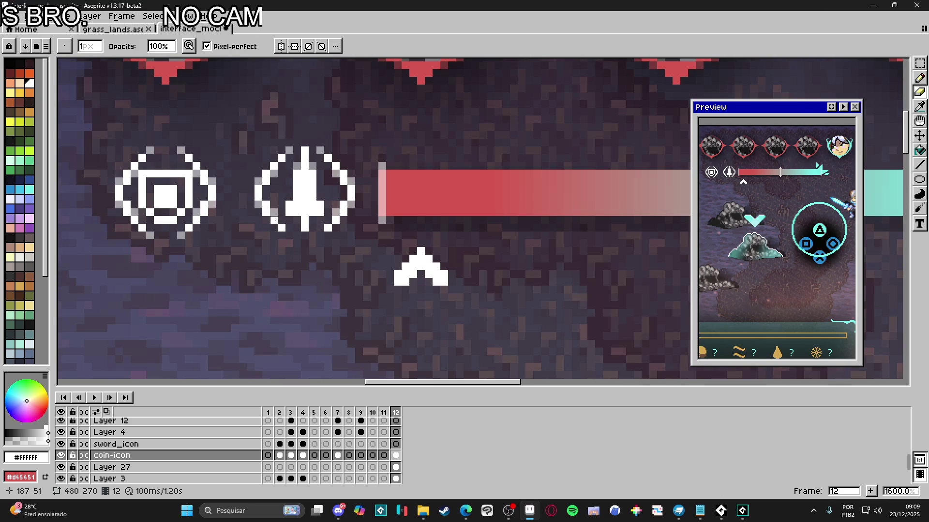
key("v")
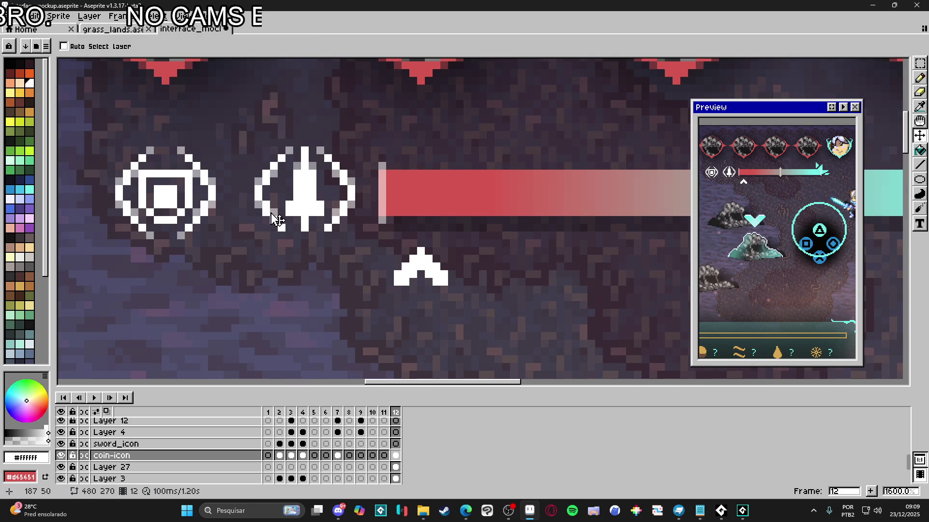
scroll(285, 256, "down", 4)
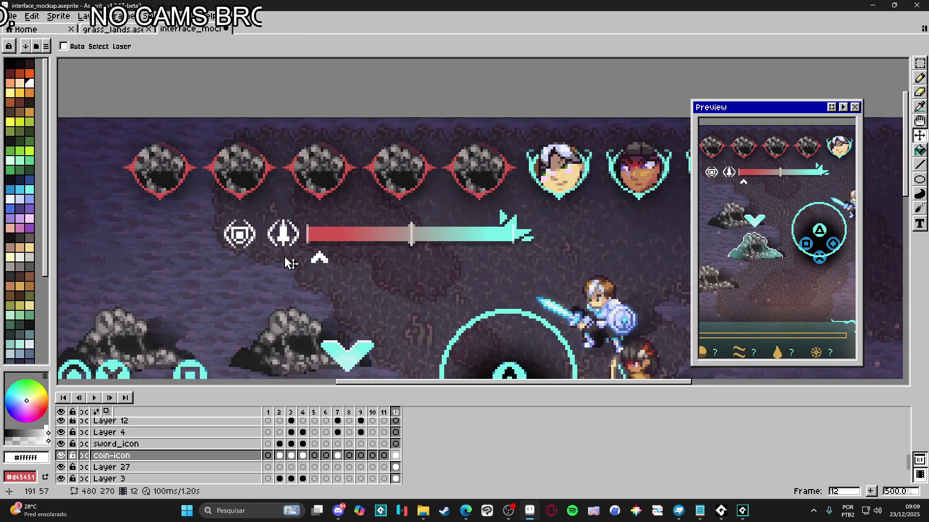
scroll(289, 248, "down", 1)
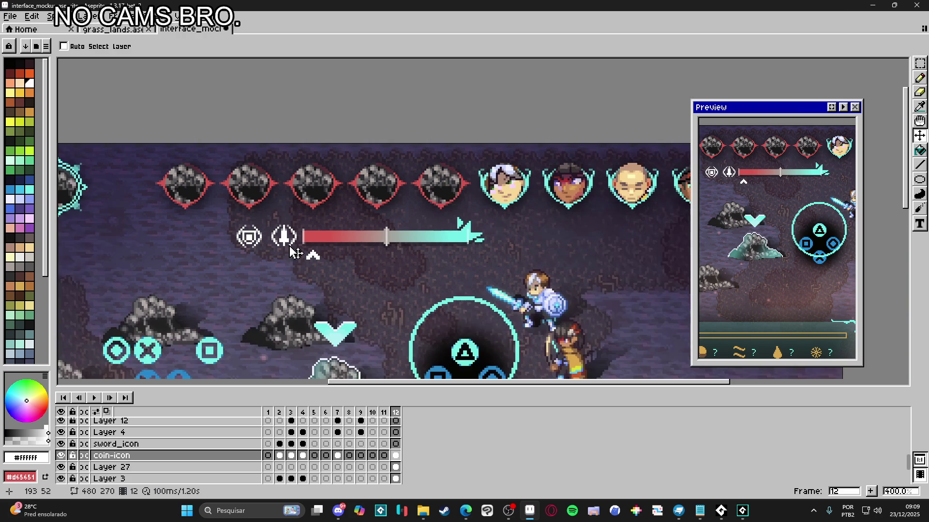
left_click_drag(293, 252, 271, 217)
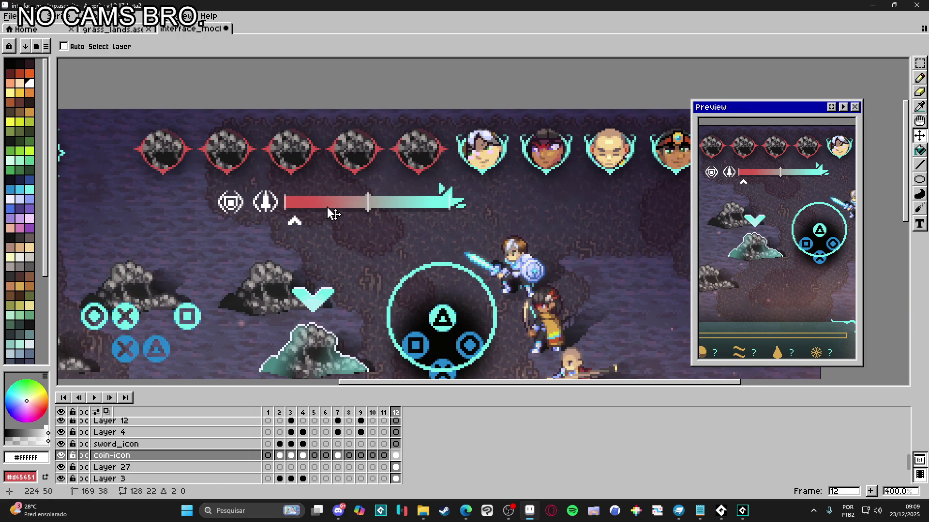
key("m")
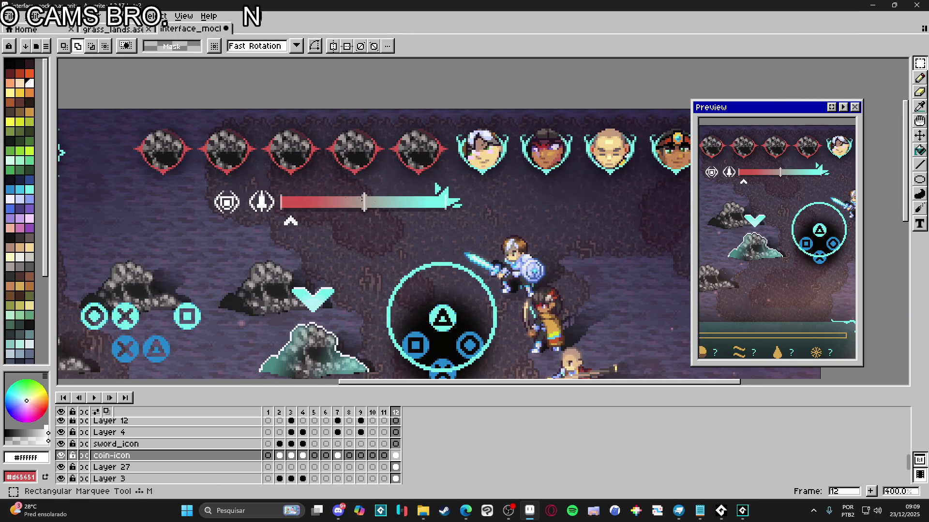
scroll(375, 199, "up", 3)
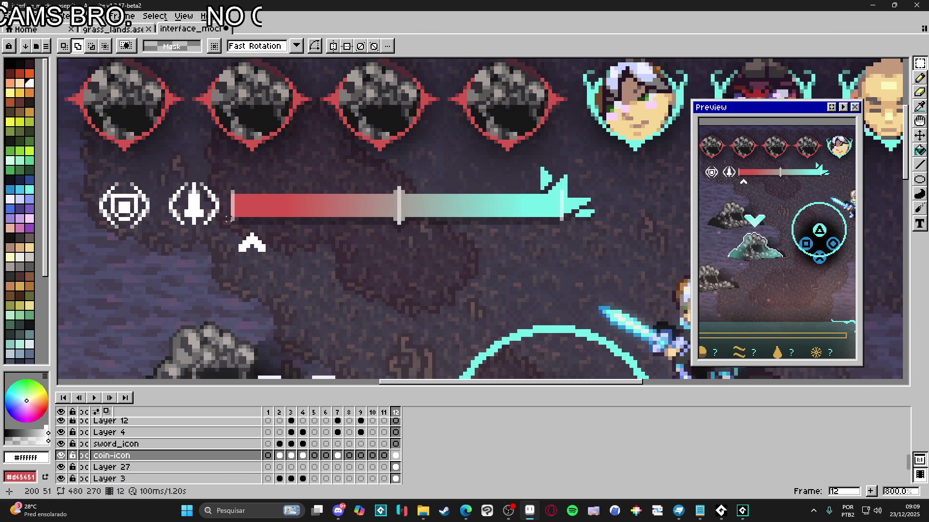
mouse_move(230, 223)
left_mouse_down()
mouse_move(394, 189)
mouse_move(592, 168)
left_mouse_up()
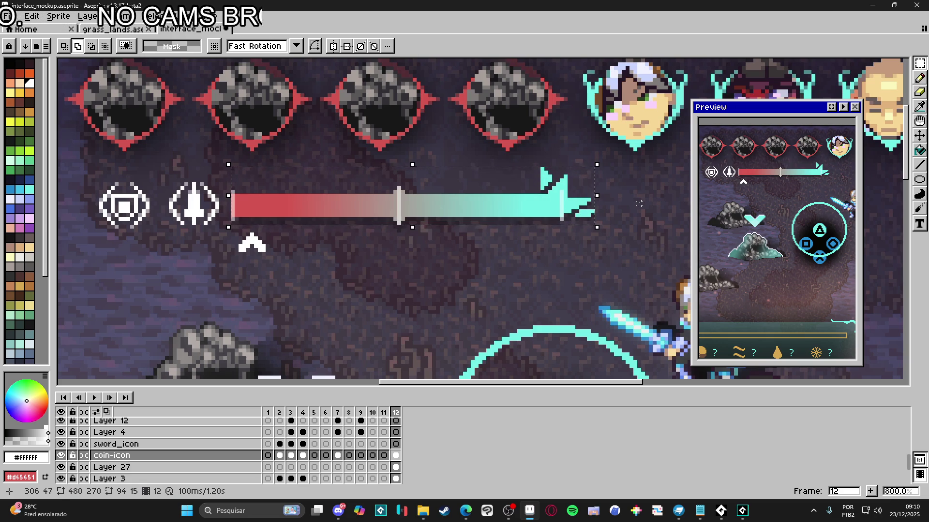
left_click(523, 207)
scroll(523, 207, "down", 2)
scroll(338, 184, "up", 2)
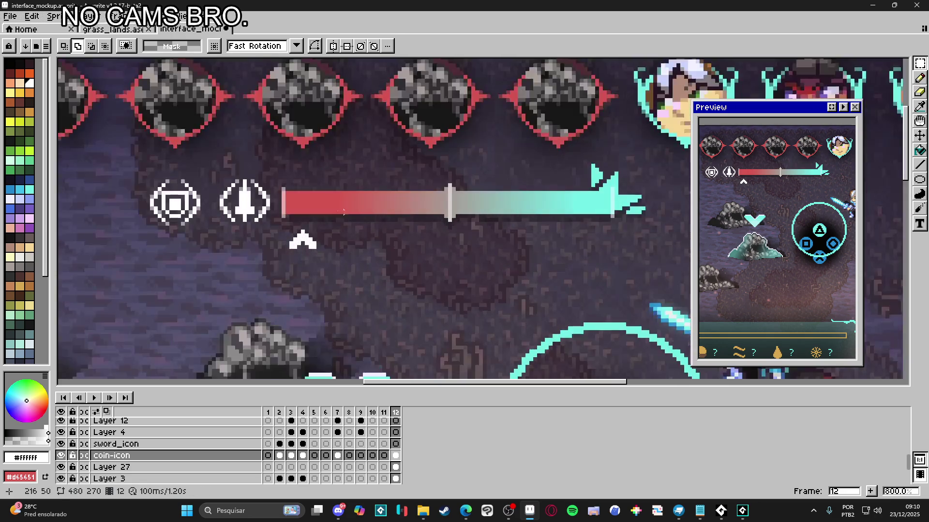
scroll(189, 154, "up", 1)
scroll(189, 154, "down", 1)
scroll(170, 153, "right", 2)
scroll(145, 152, "up", 1)
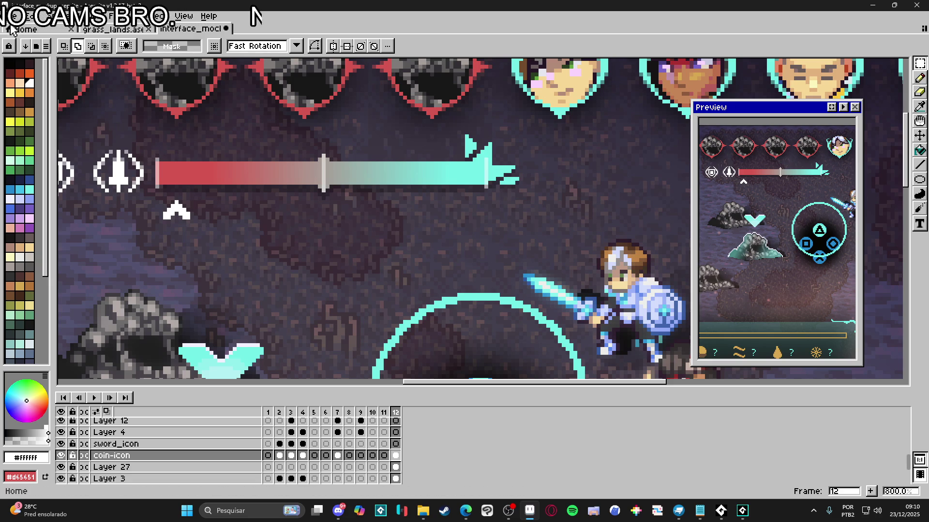
key("alt+f")
key("Return")
left_click(483, 366)
scroll(483, 227, "down", 3)
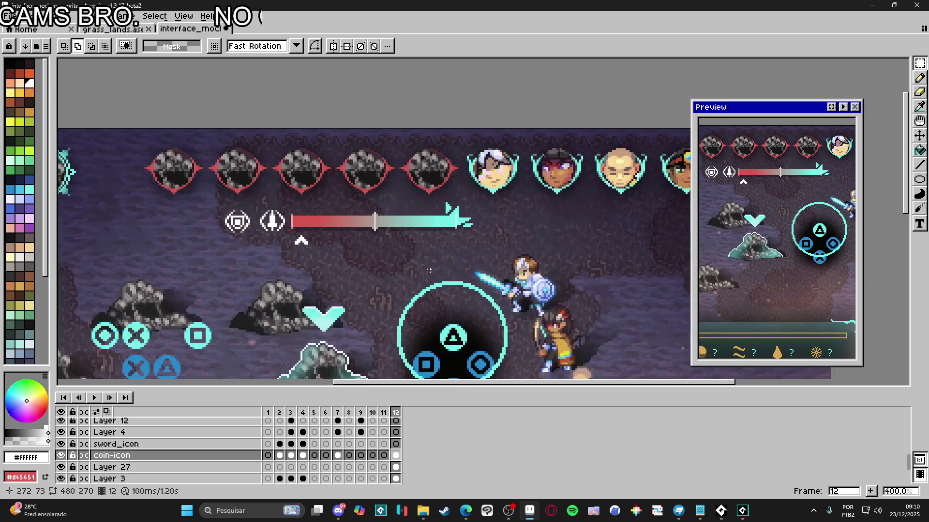
left_click_drag(483, 227, 502, 205)
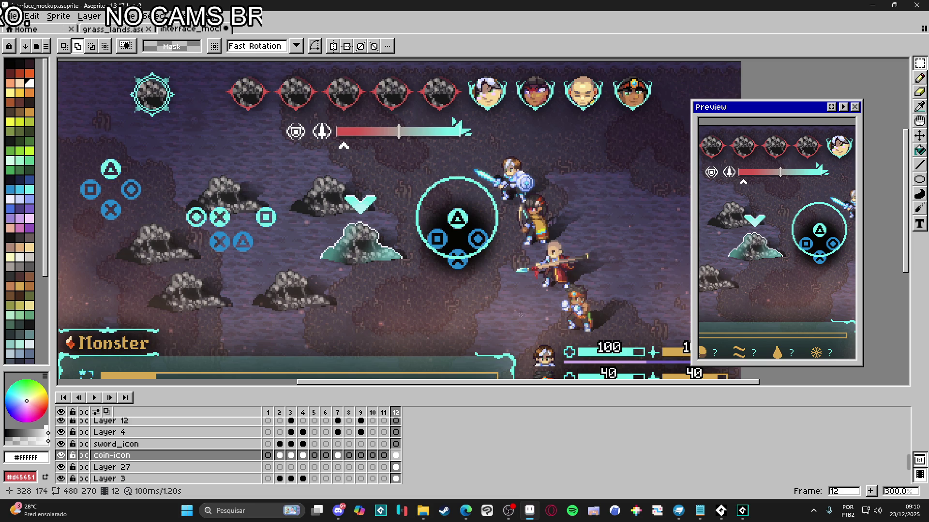
scroll(295, 133, "up", 3)
key("v")
scroll(309, 130, "up", 1)
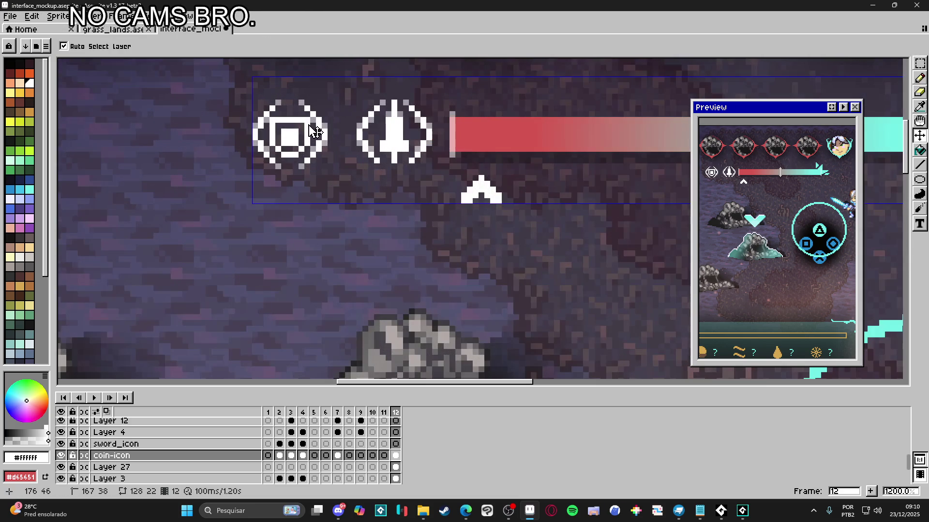
Step: Move the shield icon over to the left side of the scene
scroll(300, 127, "down", 4)
key("m")
mouse_move(284, 118)
left_mouse_down()
mouse_move(321, 144)
mouse_move(134, 278)
left_mouse_up()
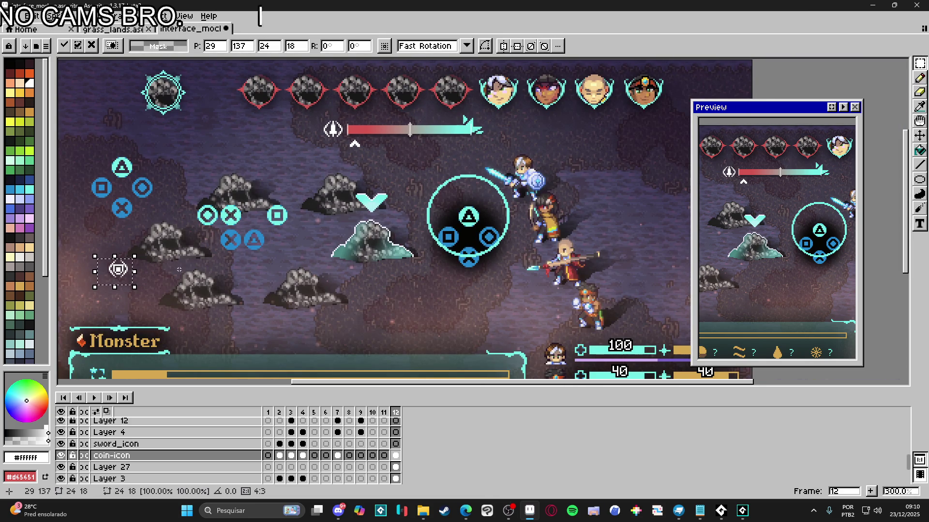
Step: On Layer 3, erase the centre button icon group and the left d-pad button icons
scroll(193, 261, "right", 2)
key("v")
left_click(253, 242)
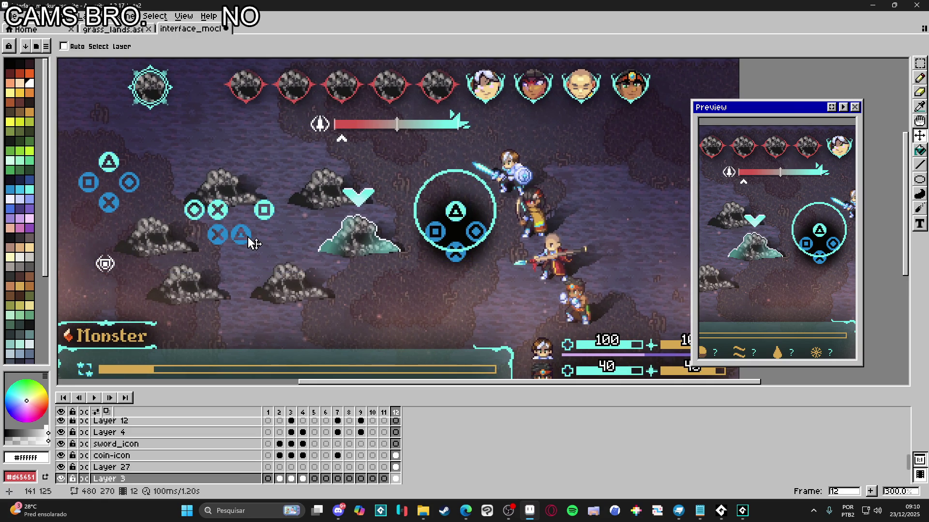
scroll(250, 240, "left", 2)
scroll(249, 239, "up", 1)
key("m")
left_click_drag(237, 186, 321, 250)
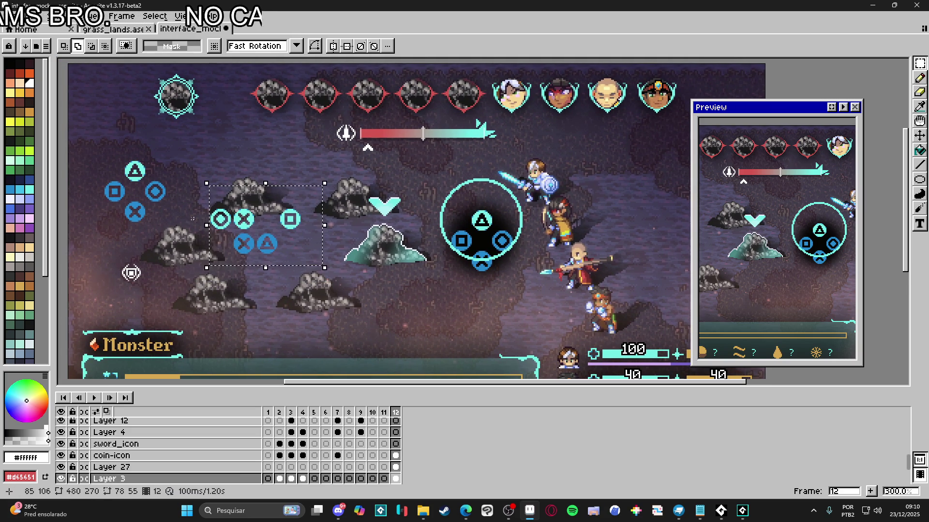
key("Delete")
left_click_drag(108, 153, 176, 222)
key("Delete")
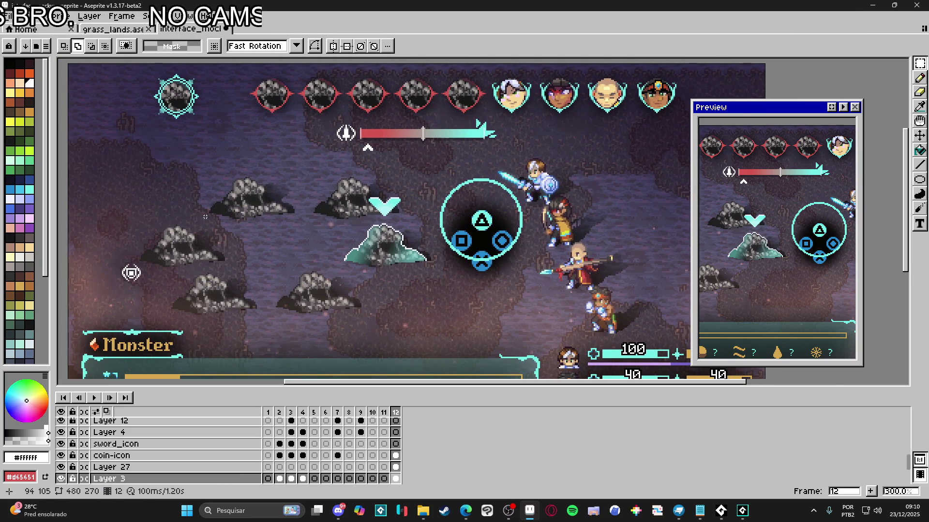
Step: Select the small coin icon left of the rocks, trial-cut it, undo, and clear the selection
scroll(92, 159, "down", 1)
scroll(113, 236, "up", 1)
key("v")
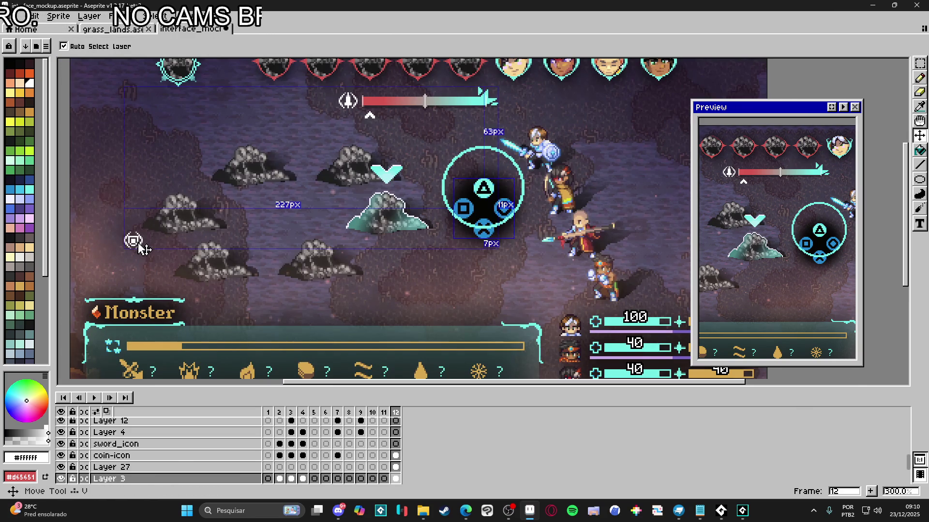
key("ctrl+j")
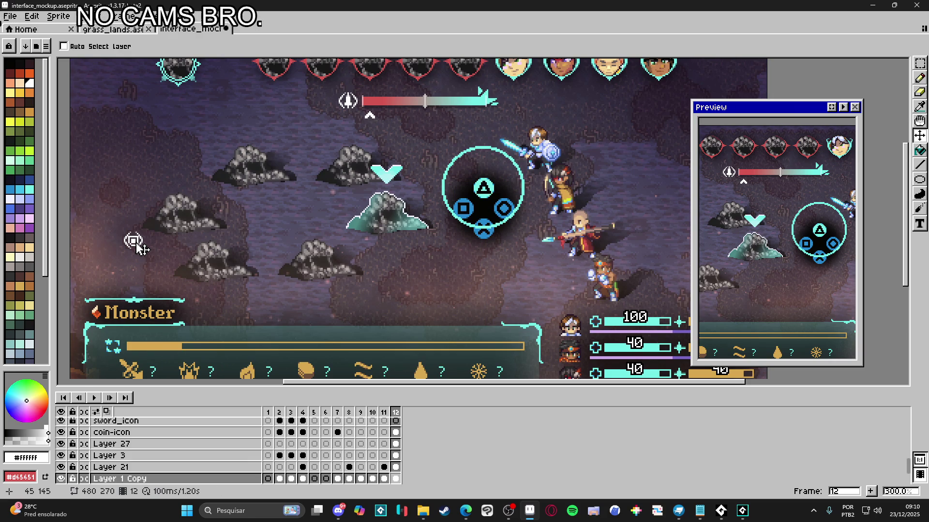
scroll(137, 248, "up", 1)
key("m")
left_click_drag(104, 218, 170, 265)
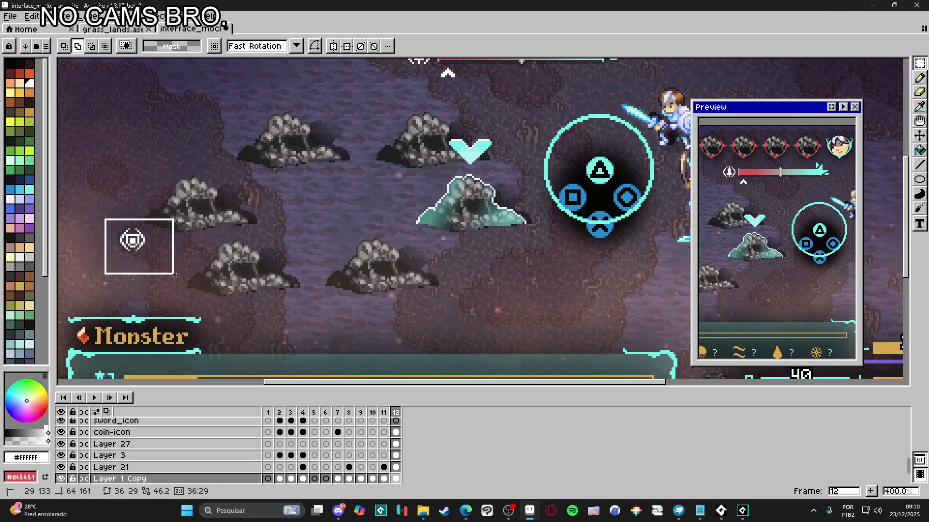
key("ctrl+x")
scroll(167, 261, "down", 1)
key("ctrl+z")
scroll(167, 261, "up", 3)
key("ctrl+d")
key("v")
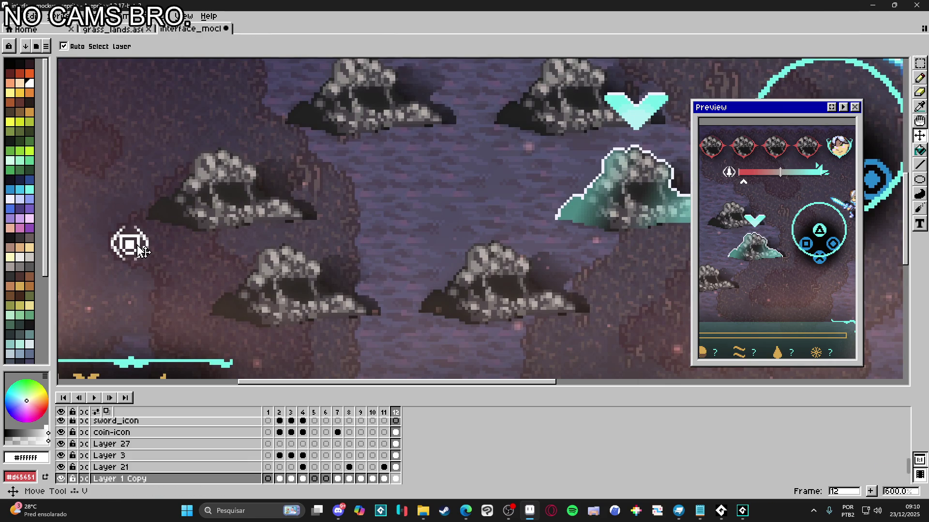
Step: Make the coin-icon layer active and marquee-select the coin icon on the left
scroll(145, 248, "up", 1)
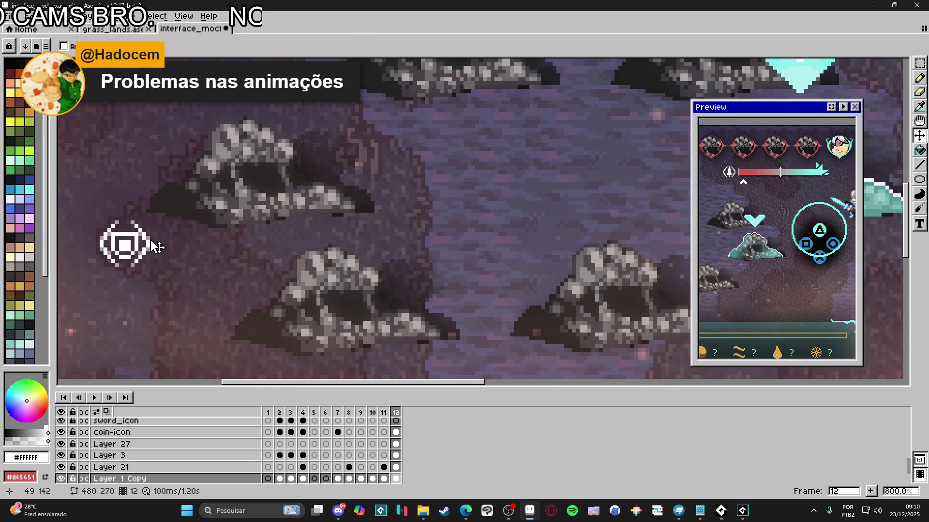
scroll(164, 242, "up", 1)
scroll(200, 242, "down", 1)
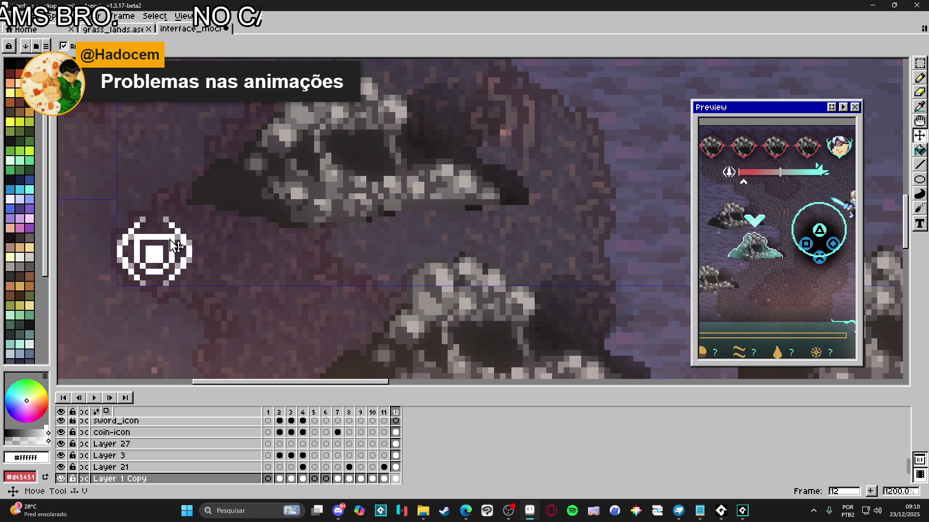
left_click(176, 246)
scroll(176, 247, "down", 1)
key("m")
left_click_drag(128, 223, 198, 273)
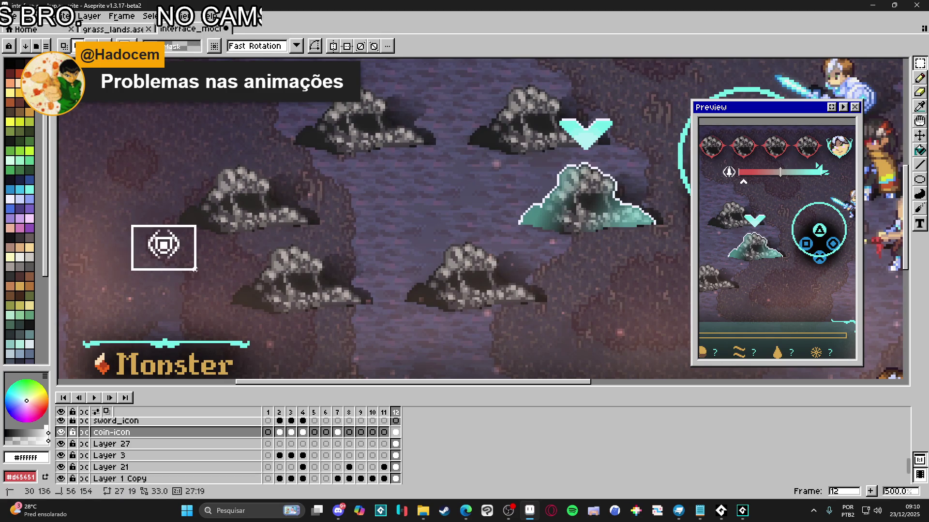
scroll(336, 237, "down", 3)
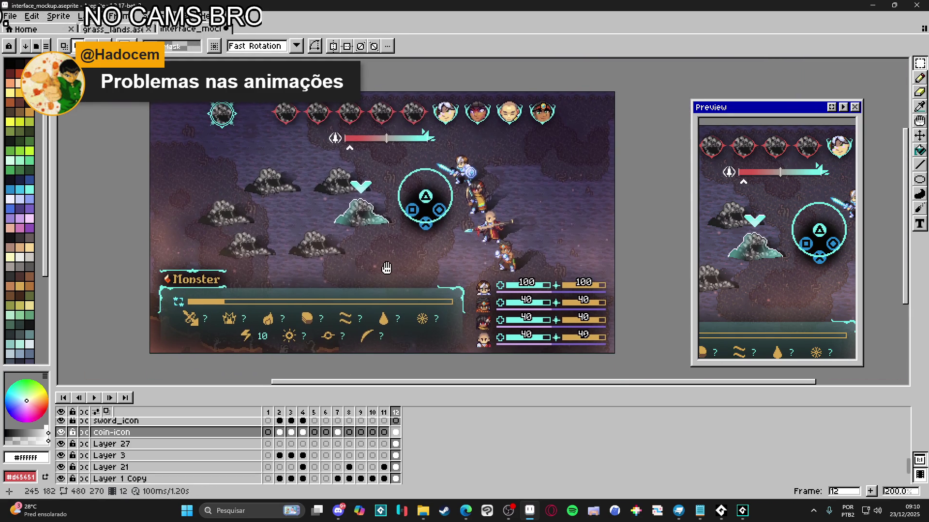
scroll(424, 257, "up", 1)
scroll(423, 258, "down", 1)
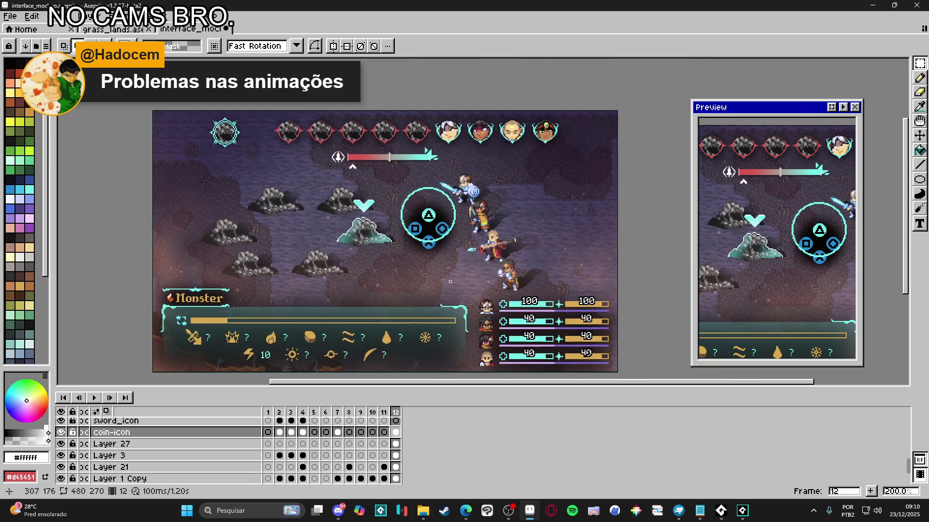
scroll(479, 304, "up", 1)
scroll(479, 304, "down", 1)
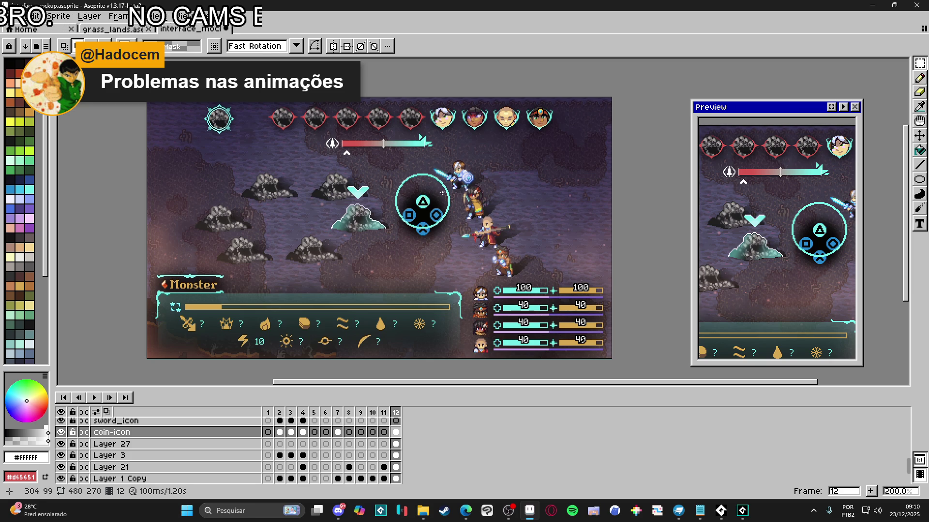
scroll(450, 210, "up", 5)
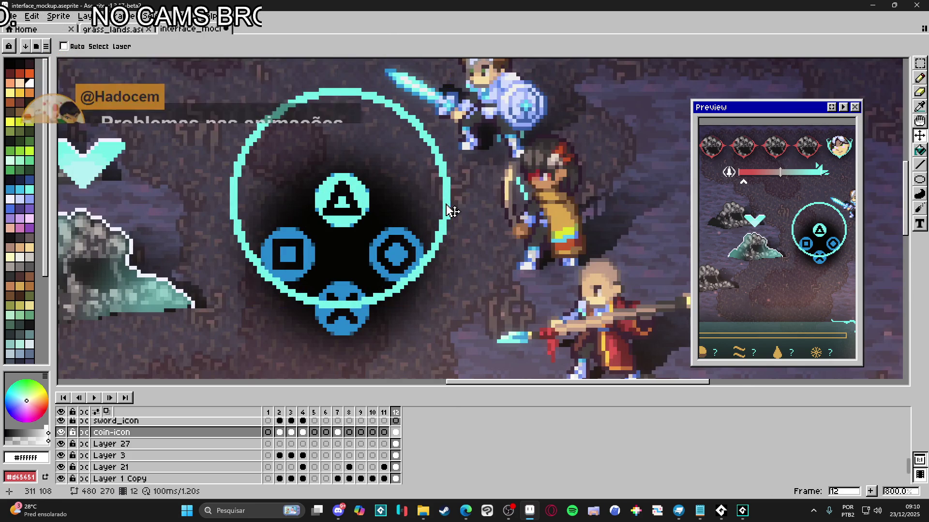
scroll(450, 210, "down", 3)
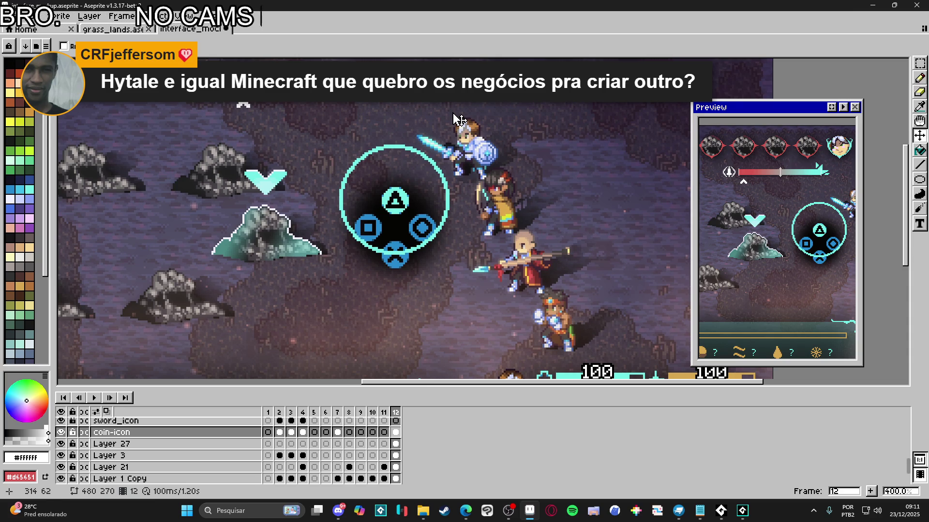
scroll(417, 225, "down", 2)
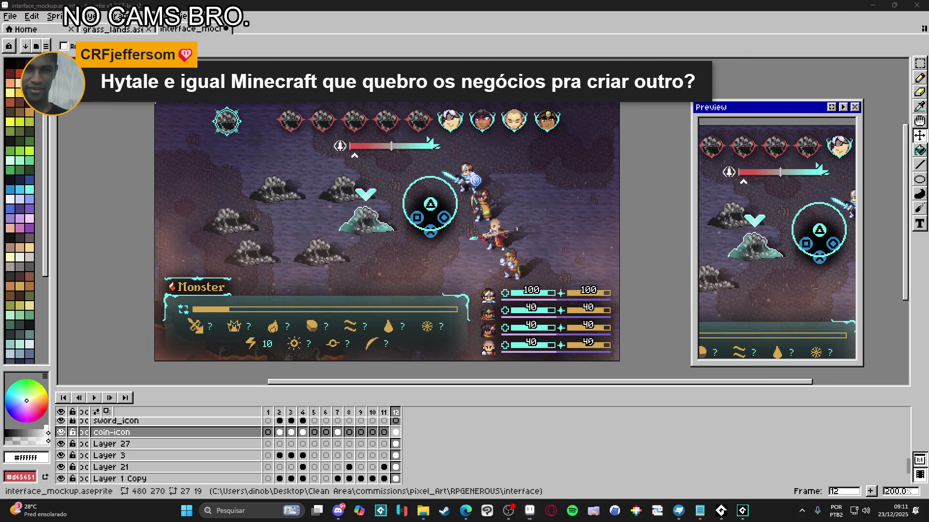
key("super+shift+s")
left_click_drag(155, 102, 618, 360)
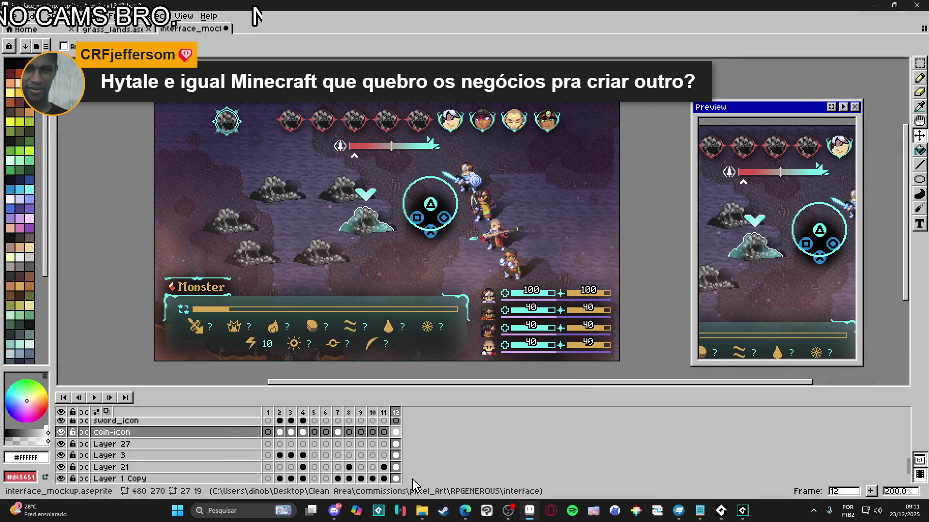
left_click(339, 510)
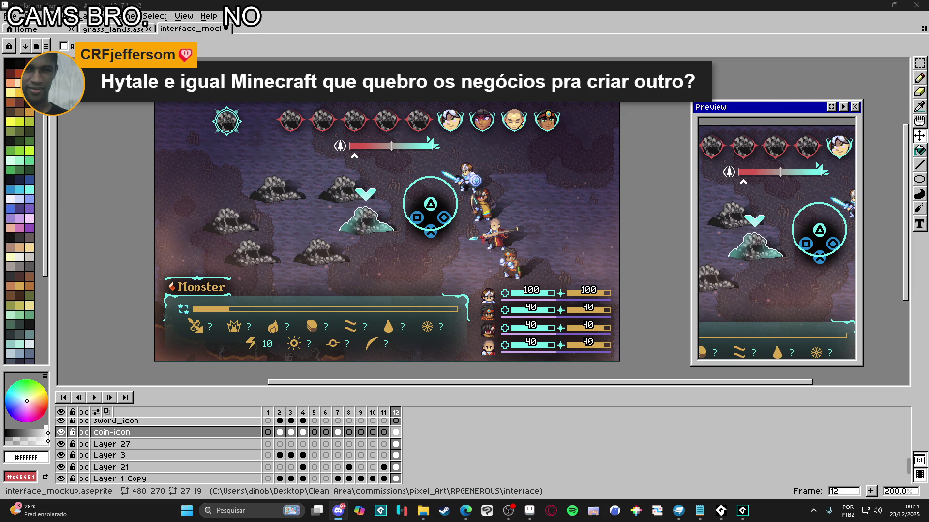
key("alt+Tab")
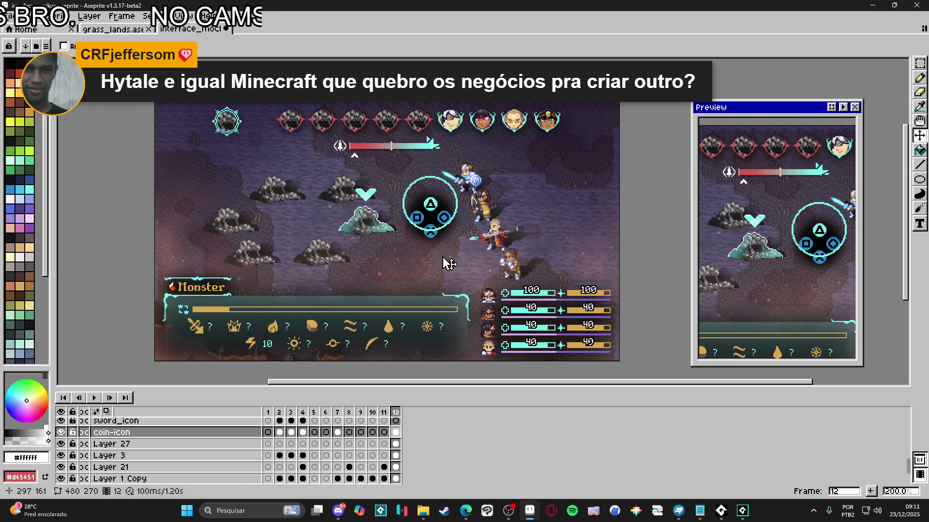
scroll(445, 224, "up", 2)
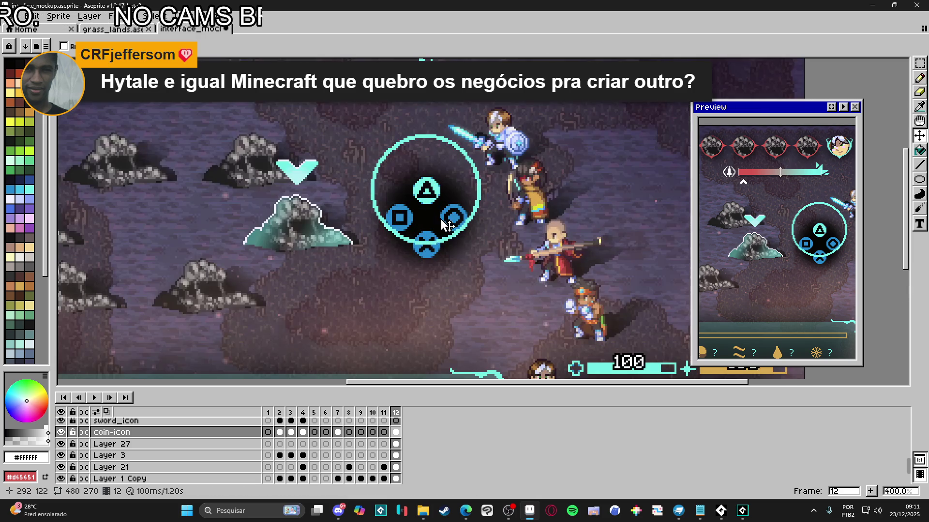
Step: Step through Layer 21 and Layer 3 to make the coin-icon layer active
left_click(443, 218, "ctrl")
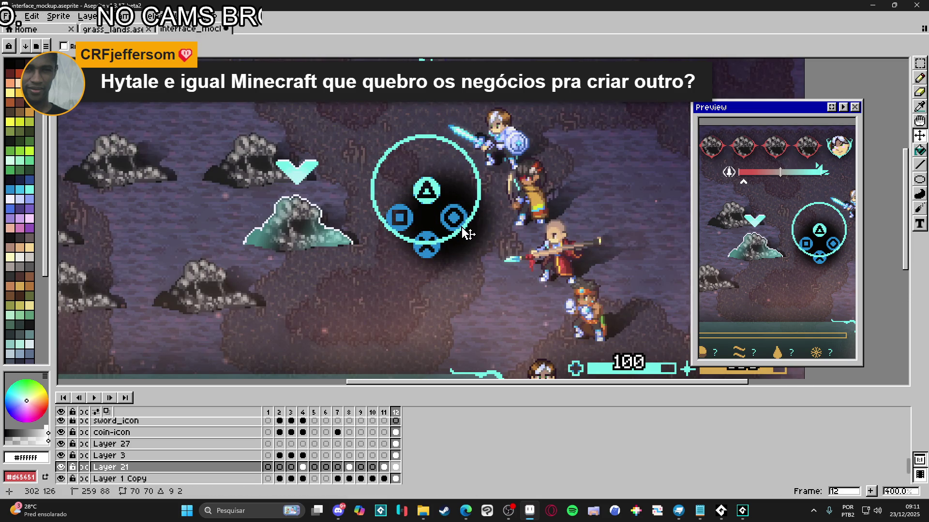
left_click(429, 193, "ctrl")
left_click_drag(357, 131, 395, 230)
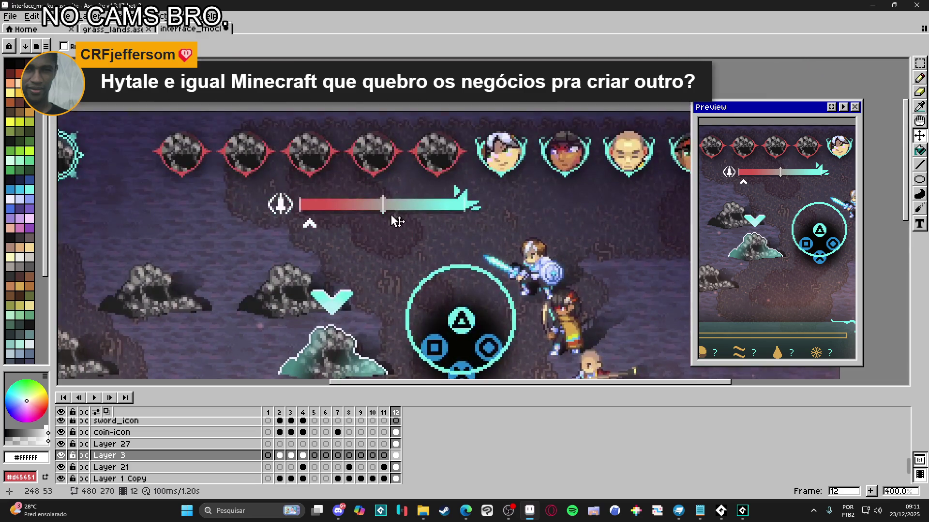
scroll(398, 209, "up", 1)
left_click(406, 213, "ctrl")
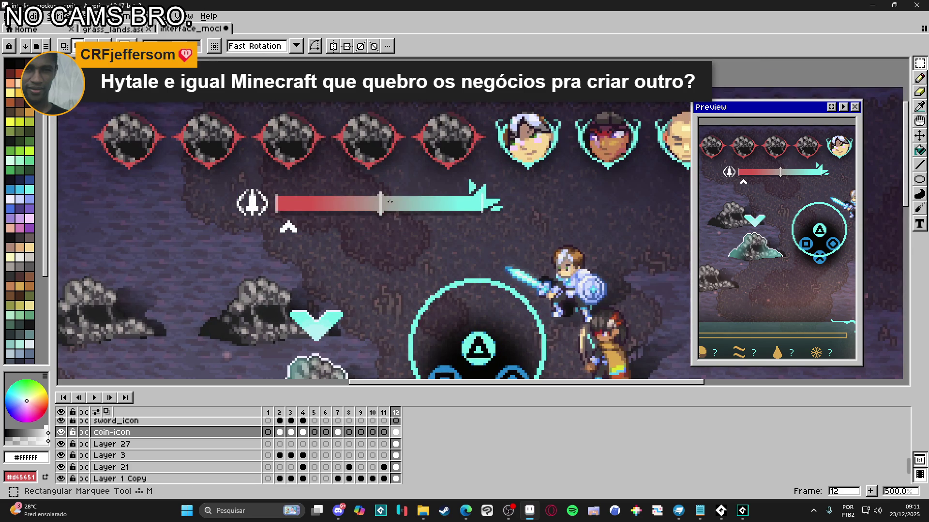
scroll(540, 219, "up", 1)
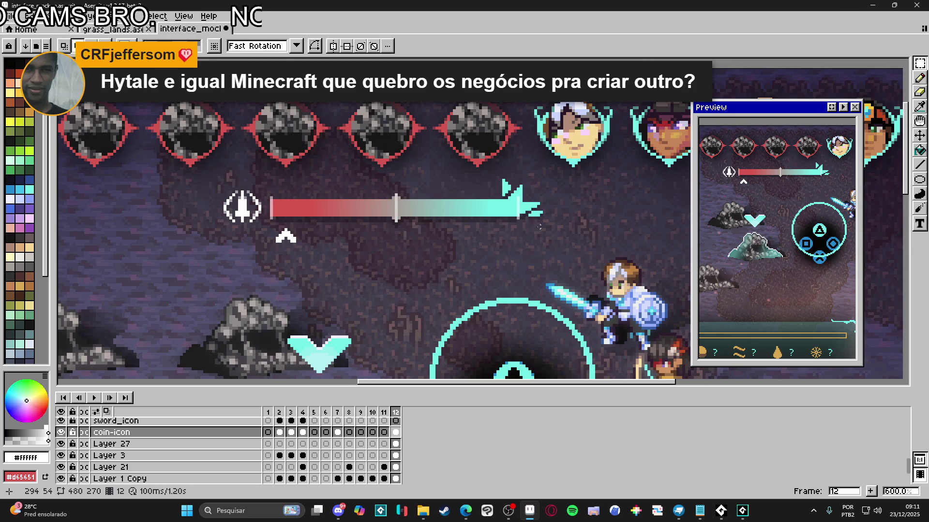
Step: Marquee-select the red-to-teal gauge bar near the top and copy it
mouse_move(268, 181)
left_mouse_down()
mouse_move(544, 242)
mouse_move(541, 226)
left_mouse_up()
scroll(520, 233, "up", 2)
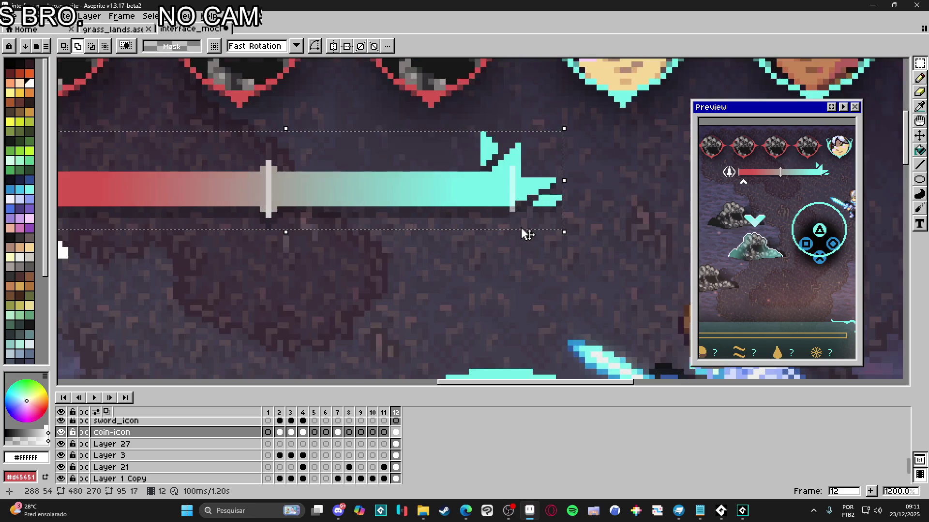
scroll(319, 230, "down", 1)
left_click_drag(97, 238, 202, 259)
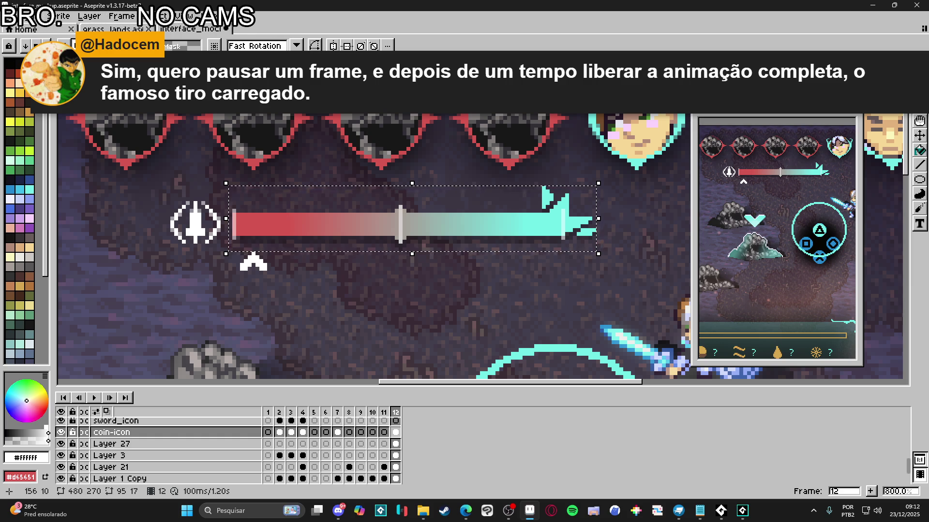
key("ctrl+d")
Step: Paste the copied gauge bar into a new 95x17 sprite
left_click(9, 16)
left_click(24, 27)
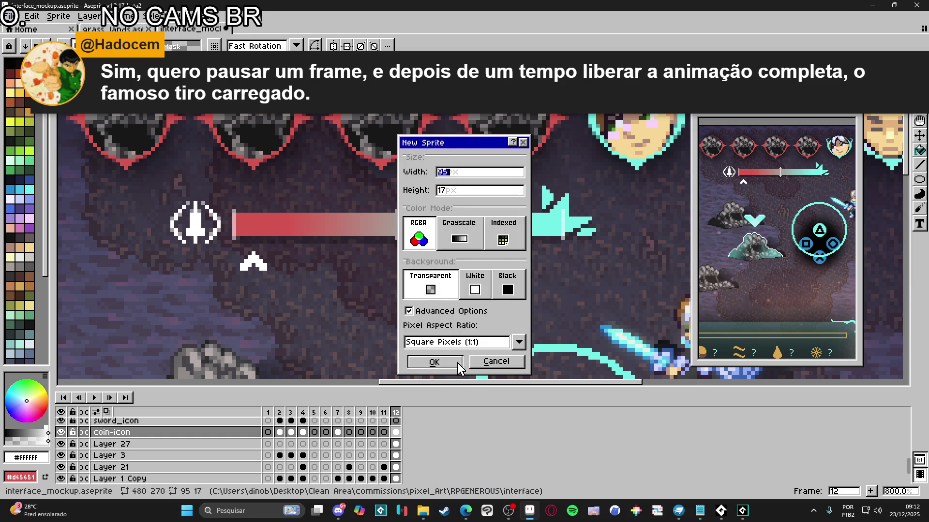
left_click(435, 362)
key("ctrl+v")
scroll(494, 266, "up", 5)
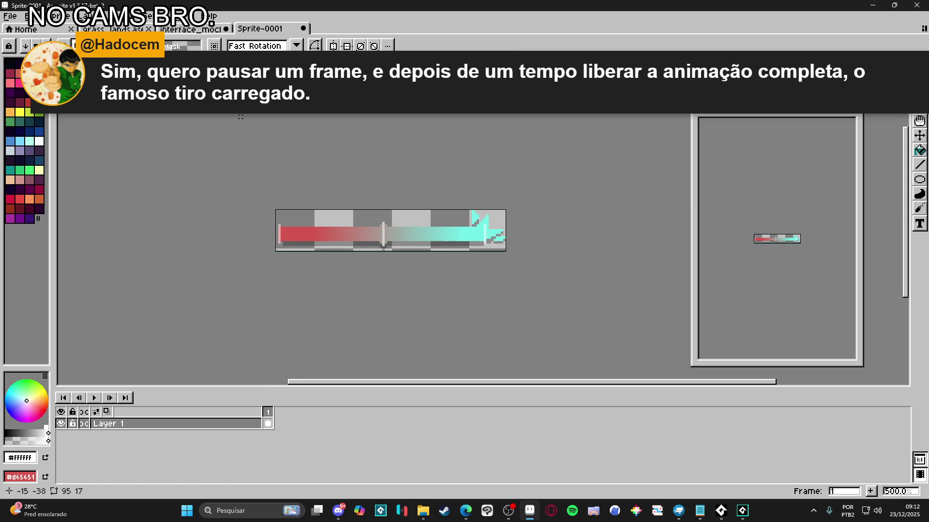
left_click(116, 29)
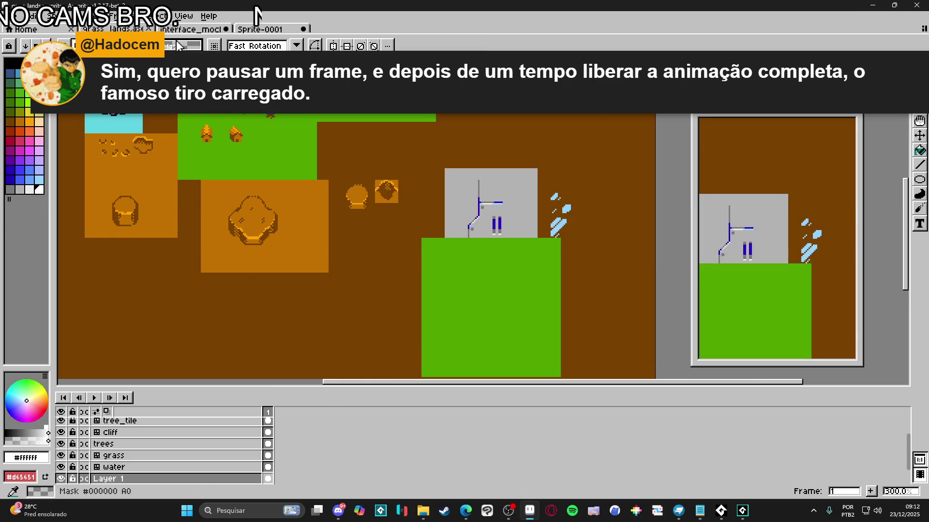
left_click(191, 29)
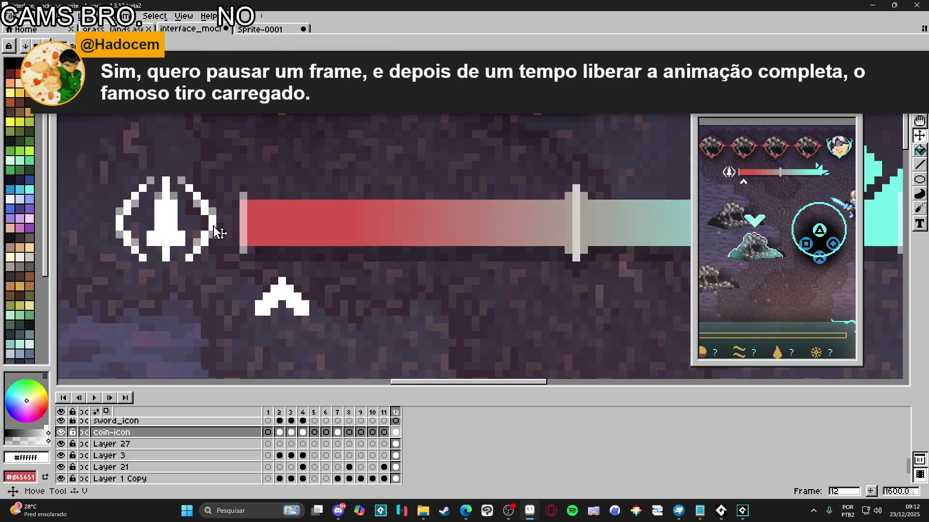
left_click(260, 29)
Step: In Save As, choose PNG and create a new 'minigame' folder inside the interface folder
left_click(10, 16)
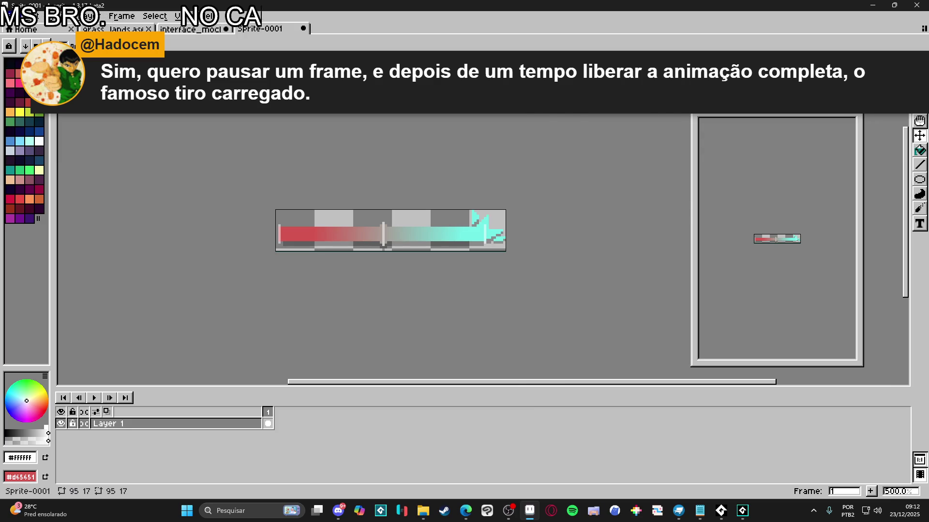
left_click(19, 75)
left_click(545, 386)
left_click(551, 337)
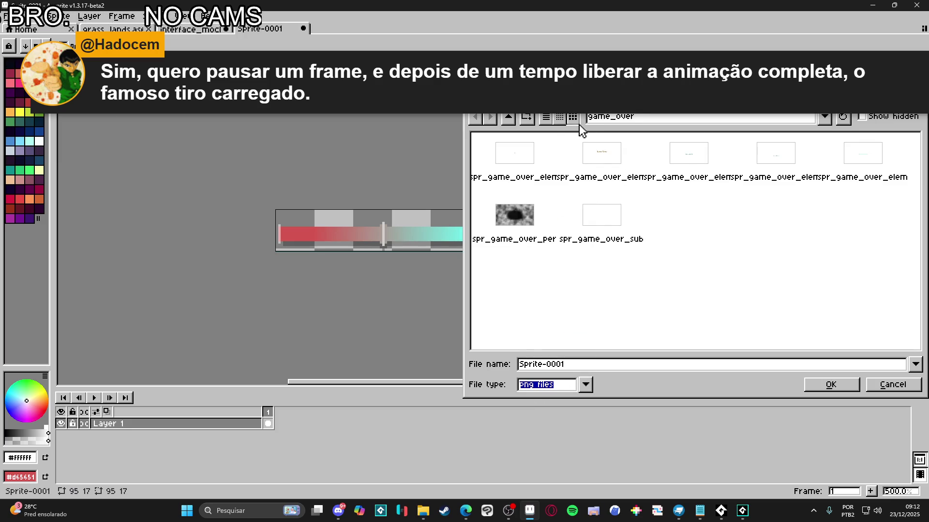
left_click(508, 117)
left_click(527, 118)
type("minigame")
key("Return")
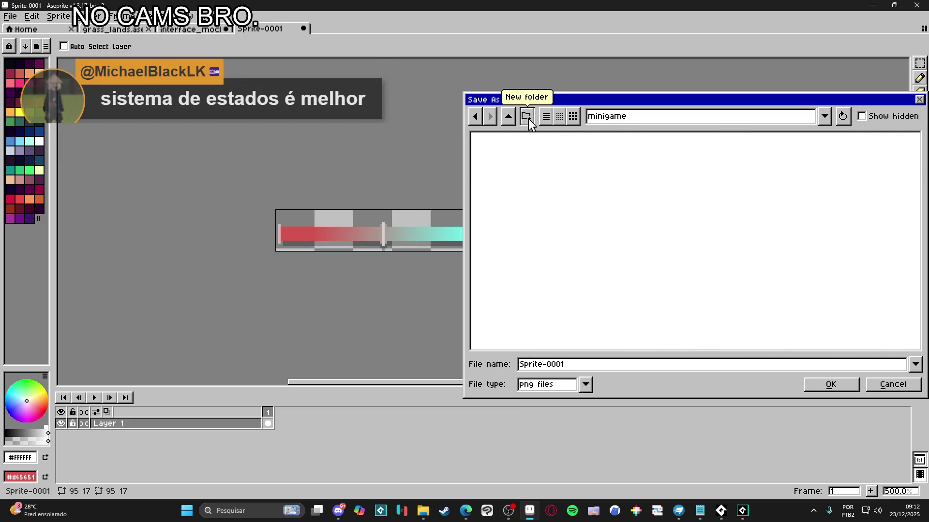
Step: Save the sprite as spr_minigame_heat_bar.png and return to the interface mockup
key("ctrl+a")
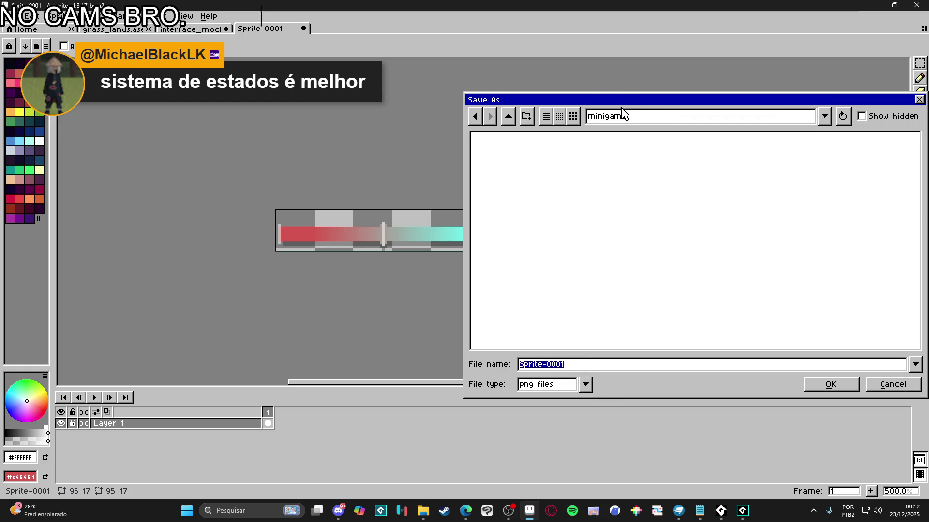
type("spr_minigame_")
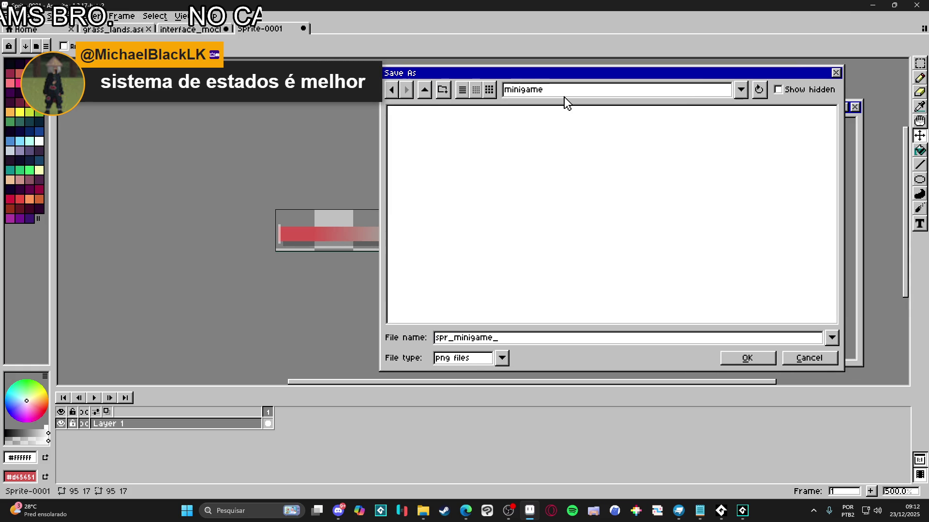
type("heat")
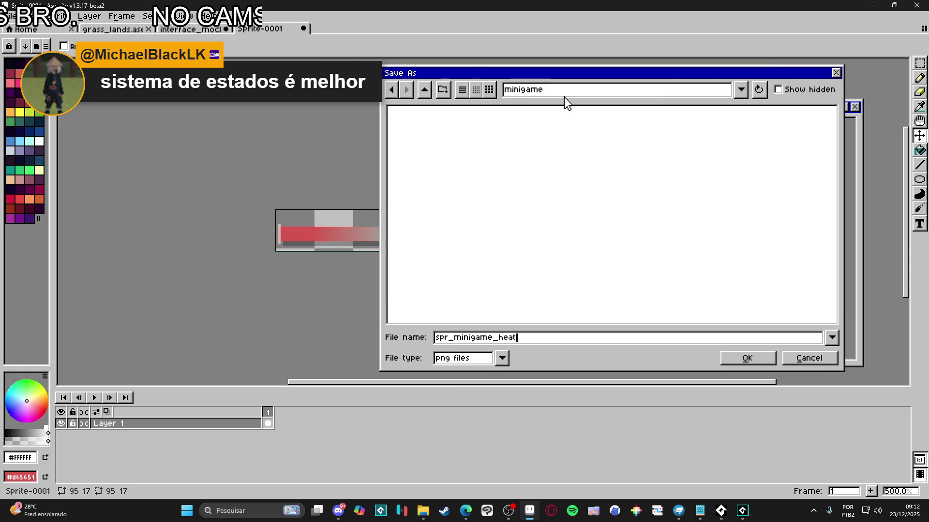
type("_bar")
key("BackSpace")
key("BackSpace")
type("bar")
key("Return")
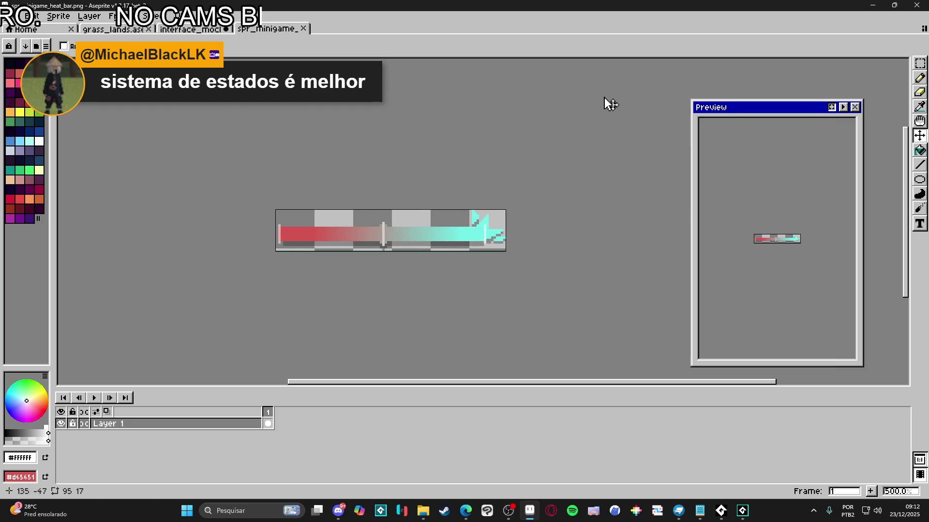
key("ctrl+shift+Tab")
scroll(290, 312, "up", 1)
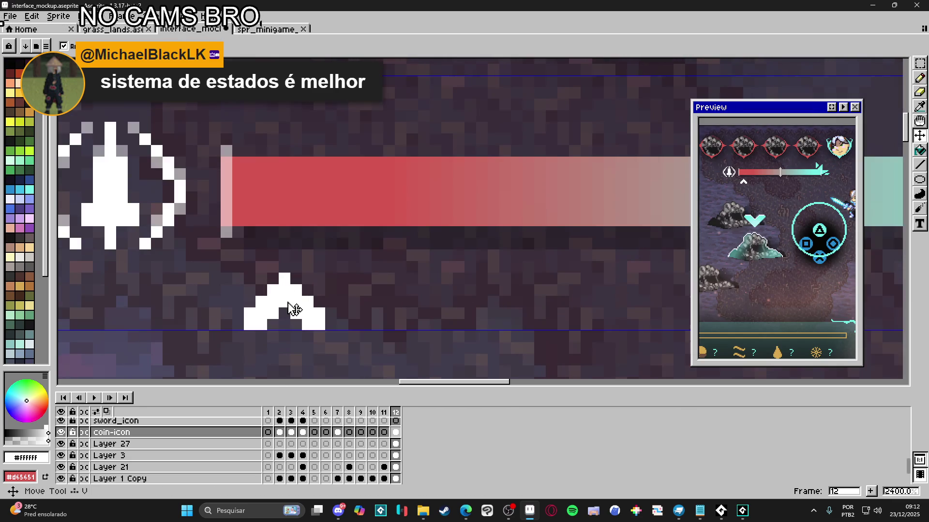
Step: Copy the small white arrow under the bar into a new 7x5 sprite
left_click_drag(255, 321, 322, 276)
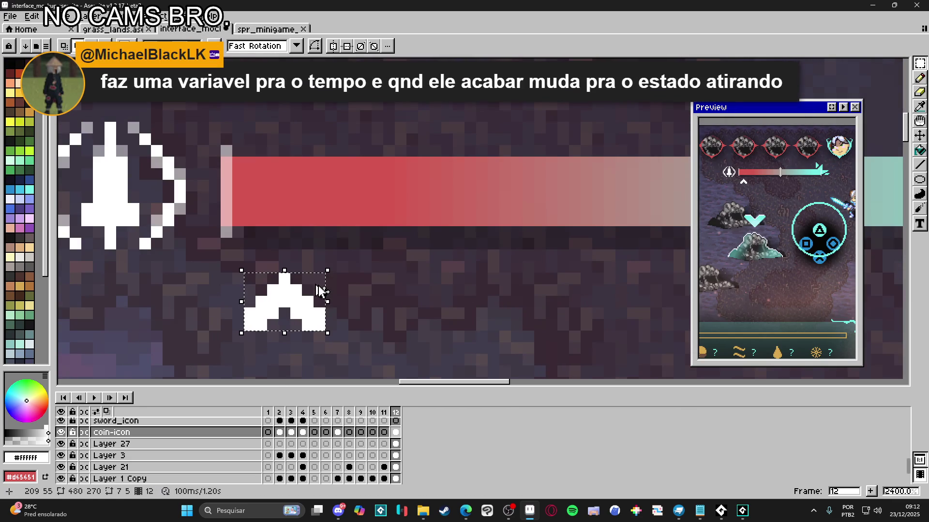
key("alt+f")
key("n")
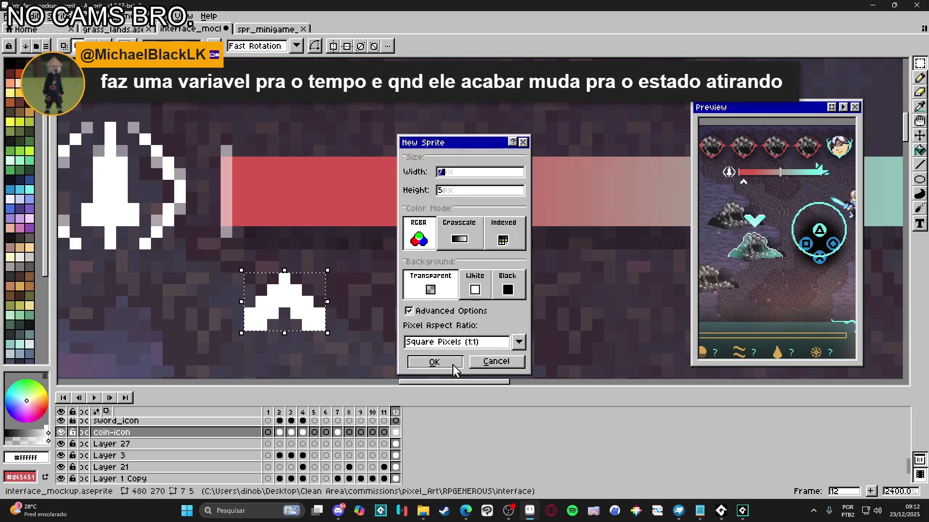
key("Return")
key("ctrl+v")
scroll(466, 259, "up", 10)
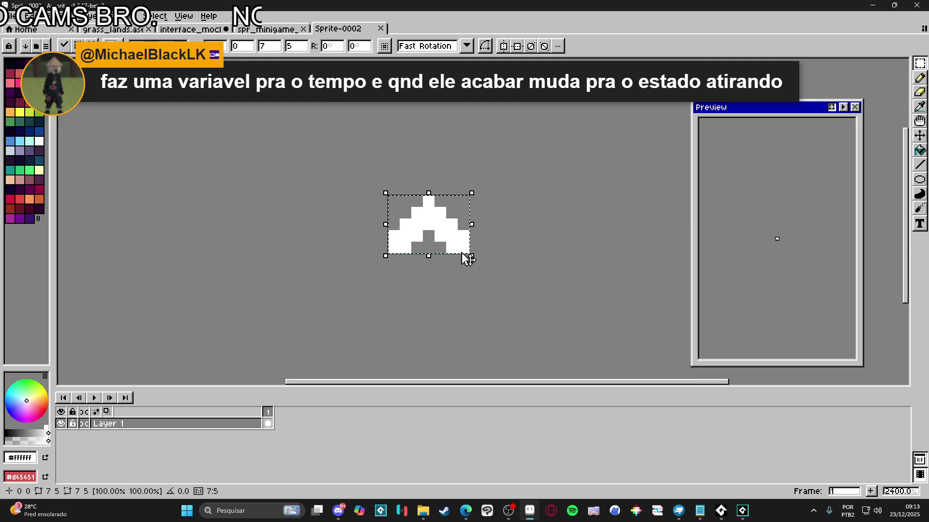
Step: Save it as spr_minigame_heatbar_cursor.png and switch back to the interface mockup
key("alt+f")
key("s")
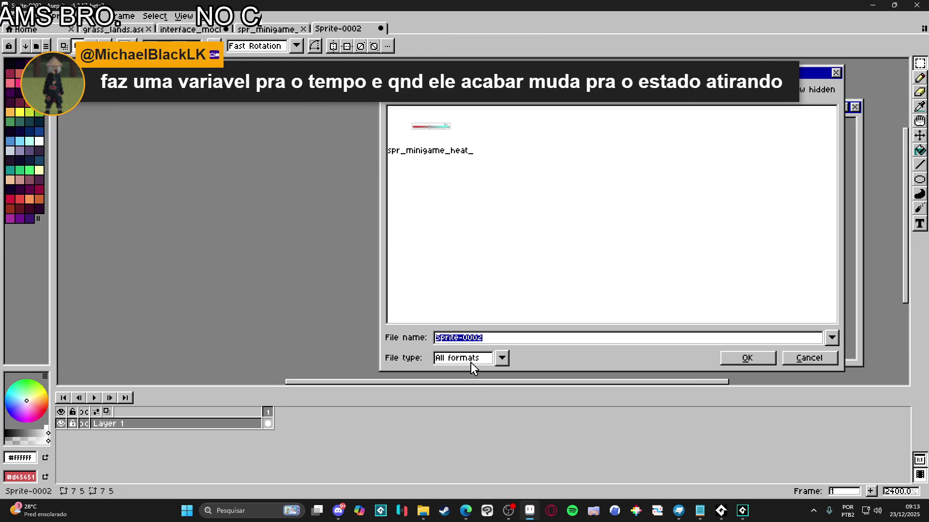
left_click(467, 358)
left_click(452, 299)
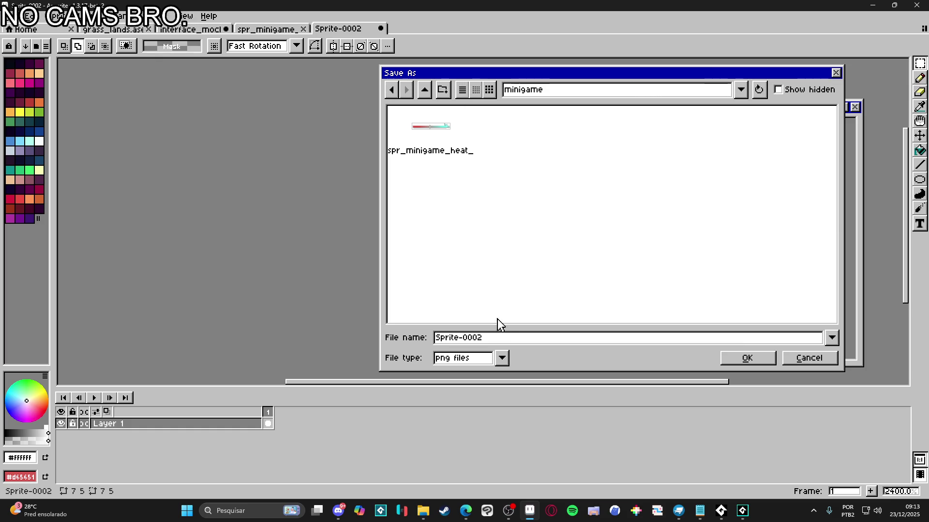
key("ctrl+a")
type("spr_mini")
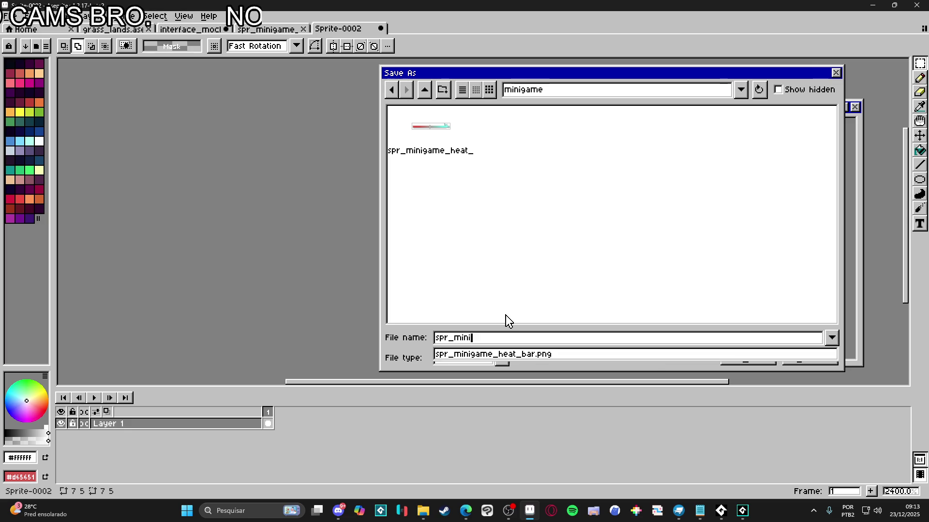
type("game_hea")
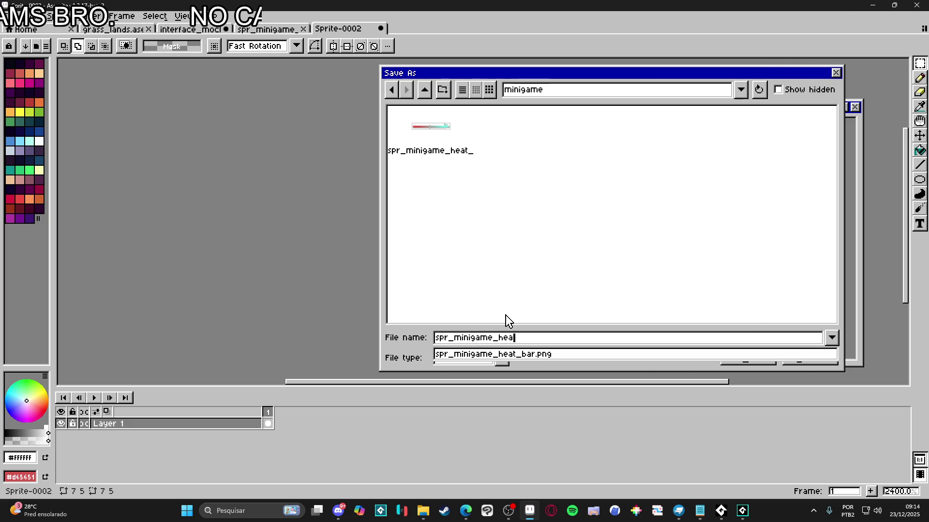
type("tbar_")
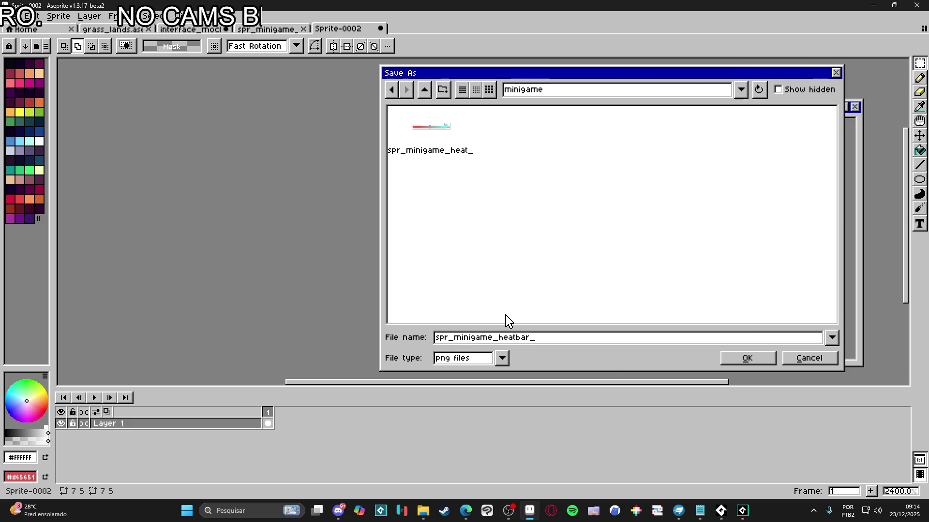
type("cursor")
key("Return")
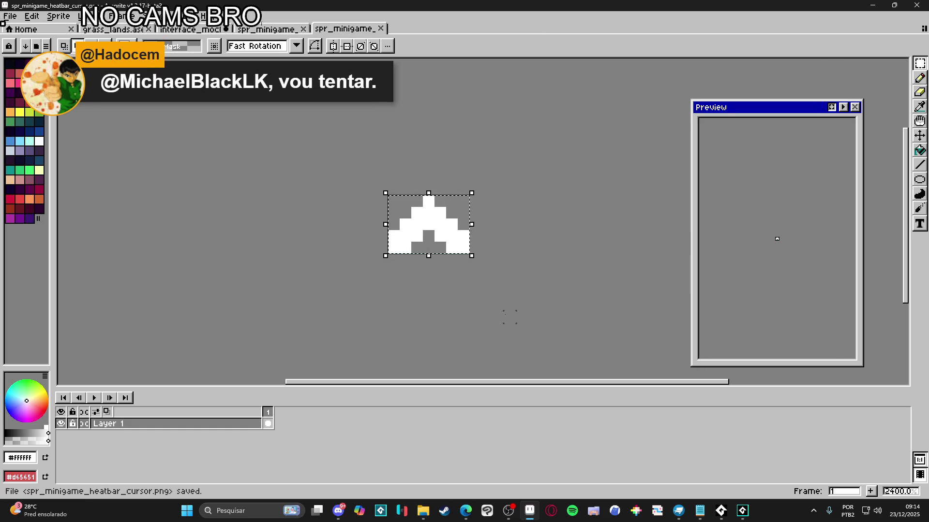
left_click(509, 318)
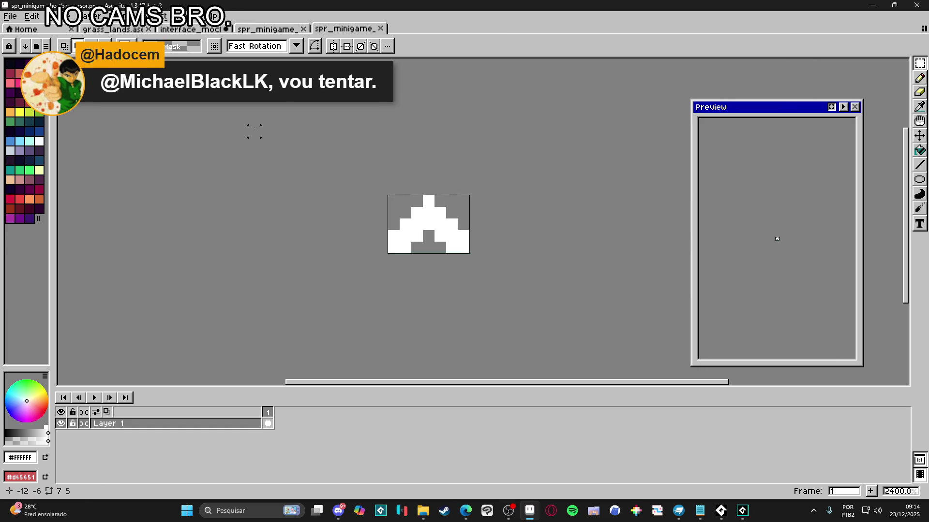
left_click(191, 29)
key("ctrl+v")
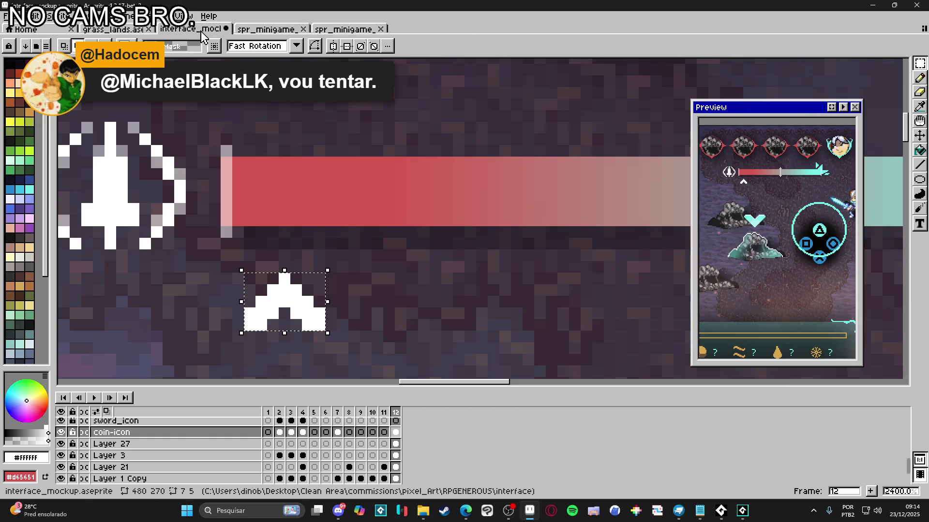
Step: Zoom in and marquee-select the winged icon at the heat bar's left end, then clear it
scroll(309, 257, "down", 6)
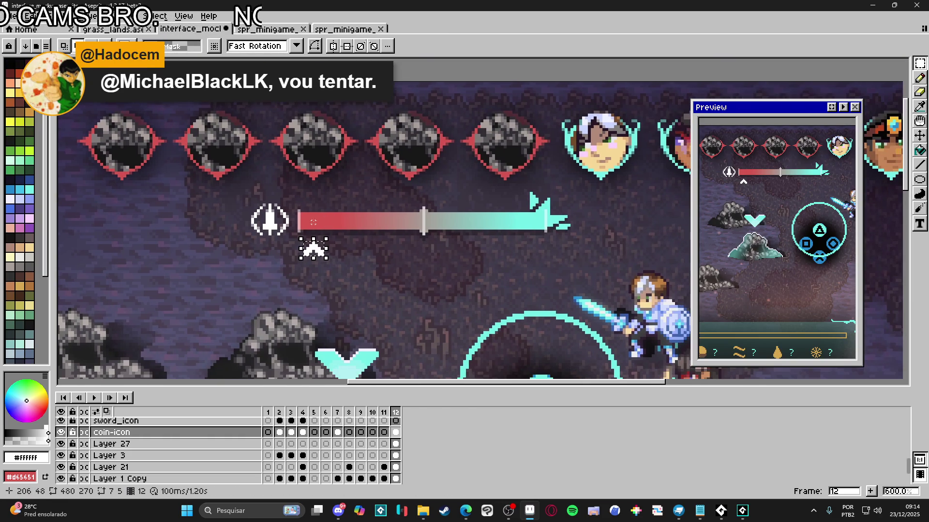
scroll(292, 220, "up", 4)
scroll(292, 227, "down", 3)
scroll(290, 234, "up", 2)
mouse_move(288, 239)
left_mouse_down()
mouse_move(238, 195)
mouse_move(215, 203)
mouse_move(217, 180)
left_mouse_up()
scroll(241, 206, "down", 5)
scroll(251, 229, "up", 6)
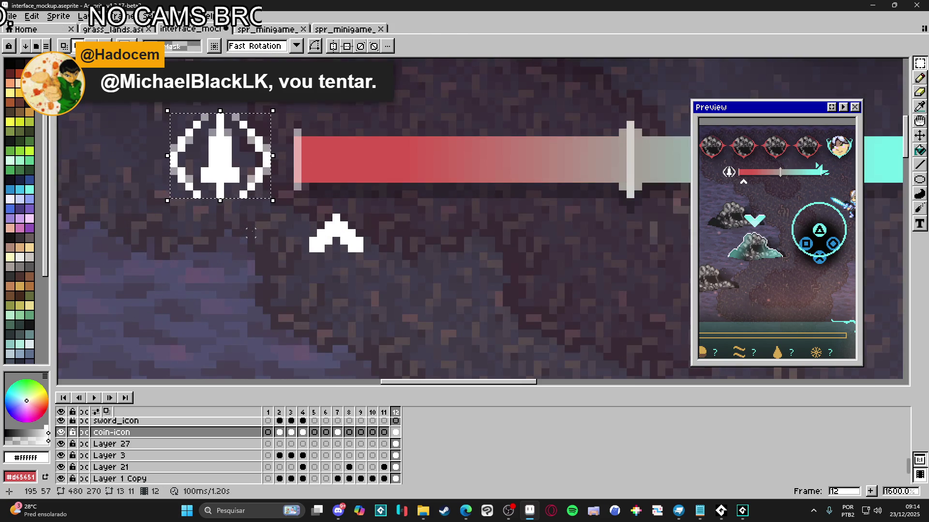
scroll(251, 233, "down", 2)
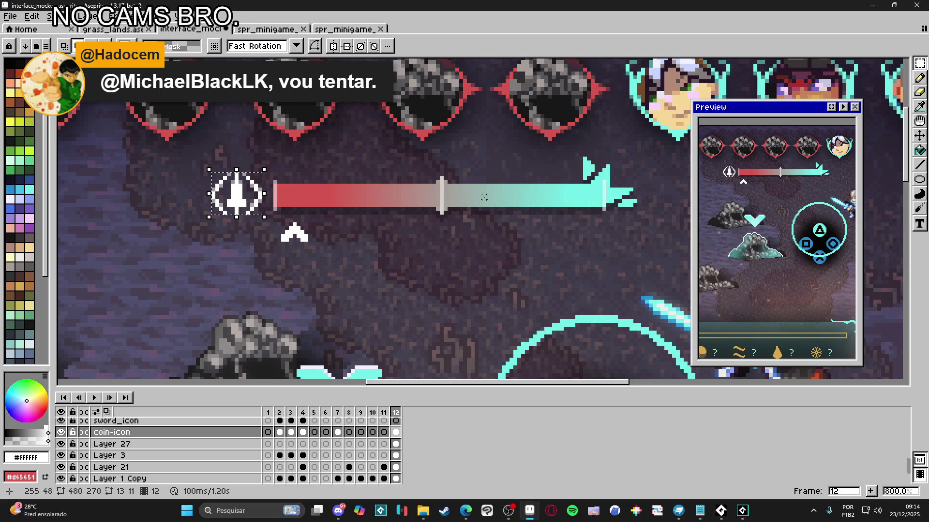
left_click(256, 180)
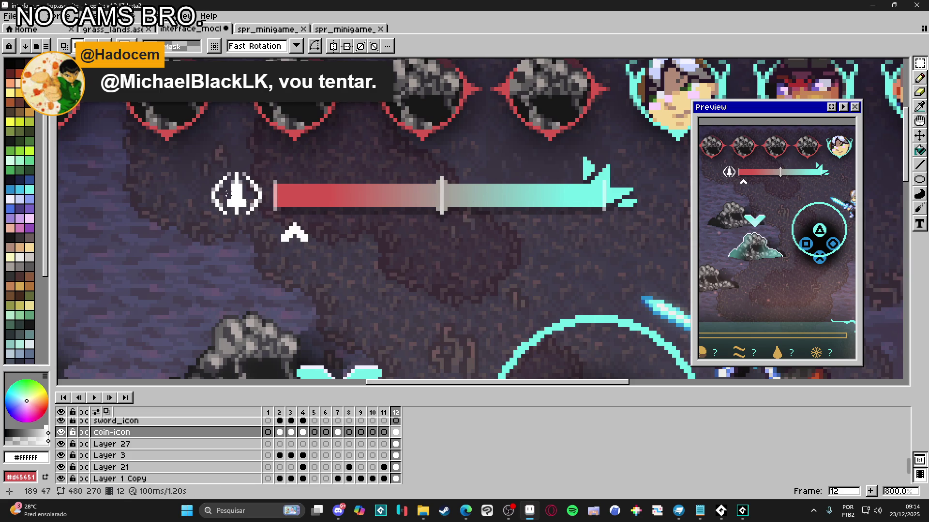
Step: Reselect the winged icon beside the bar and copy it
scroll(261, 194, "up", 1)
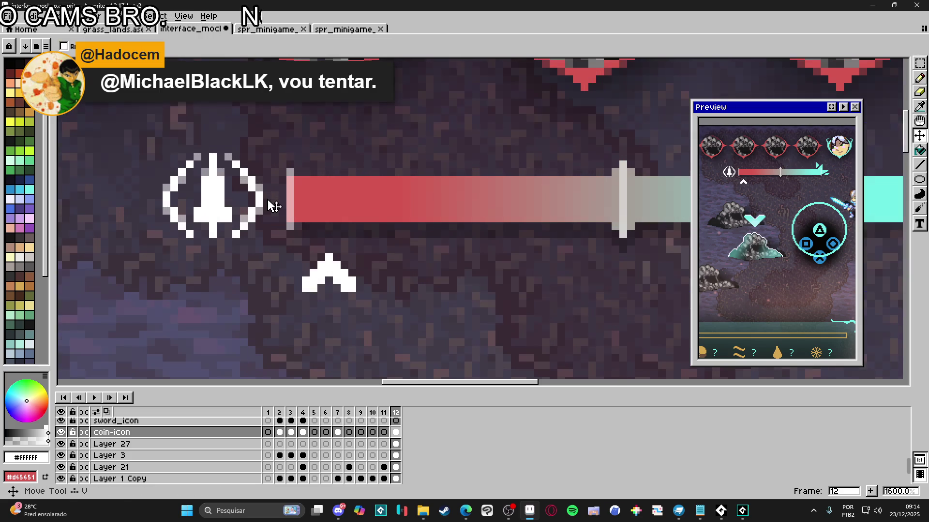
left_click_drag(263, 237, 174, 155)
key("ctrl+z")
key("ctrl+z")
key("ctrl+z")
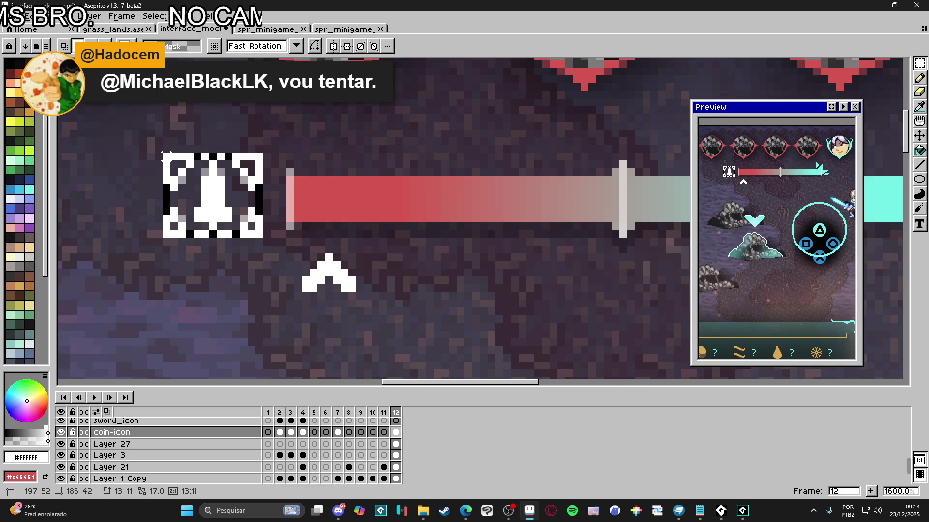
scroll(271, 217, "down", 5)
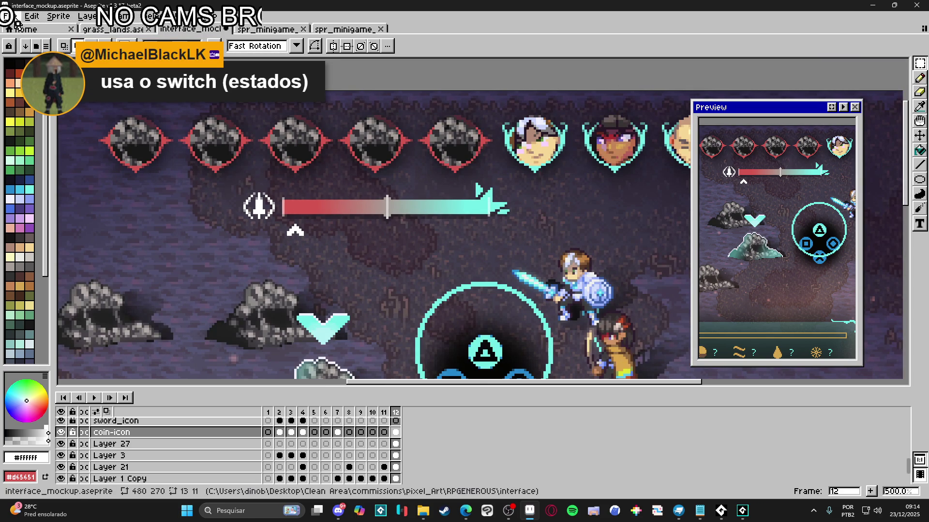
left_click(10, 16)
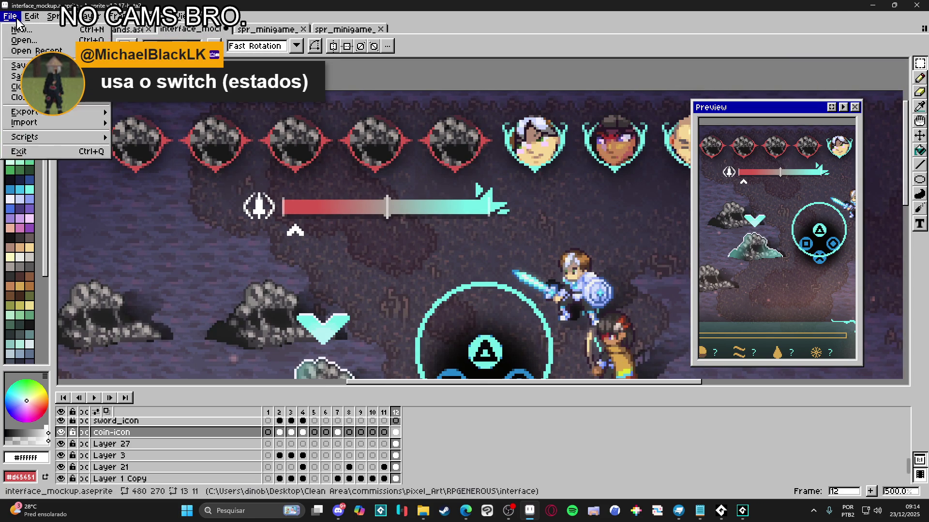
Step: Create a new 13x11 sprite and paste the winged icon into it
left_click(19, 27)
left_click(434, 363)
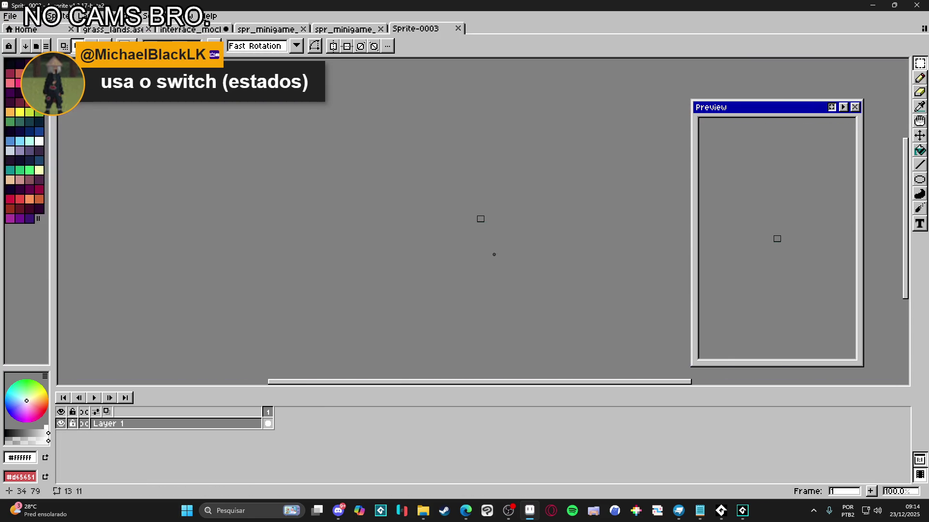
key("ctrl+v")
scroll(455, 261, "up", 2)
Step: Close the cursor sprite, return to the mockup and restore the selection around the bar icon
left_click(344, 29)
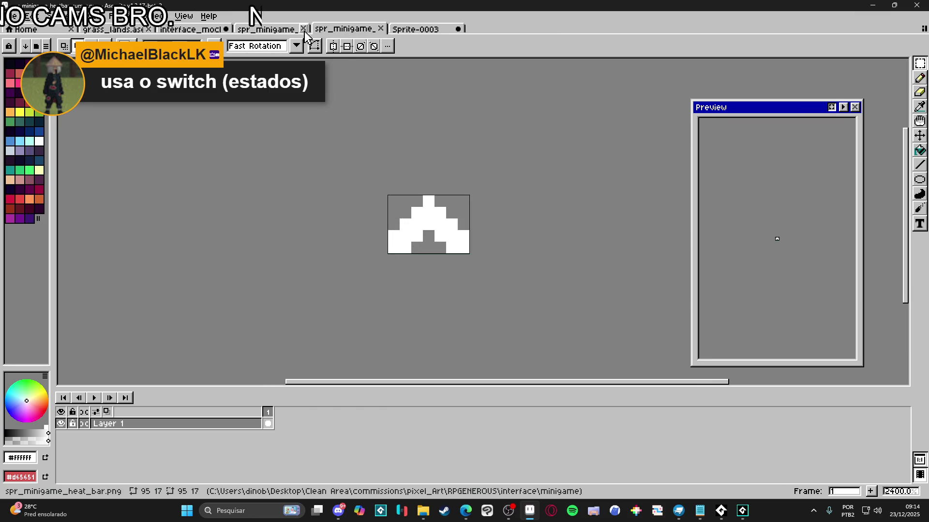
left_click(381, 29)
left_click(266, 29)
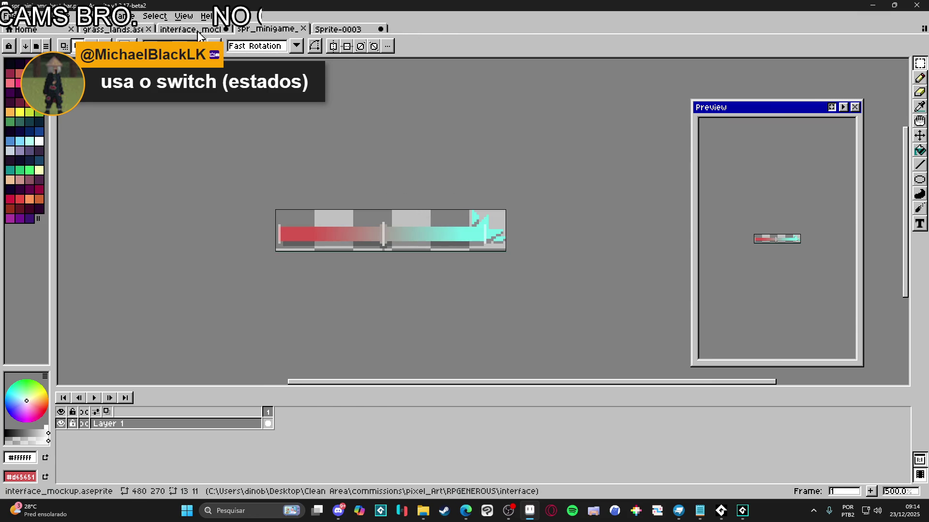
left_click(191, 29)
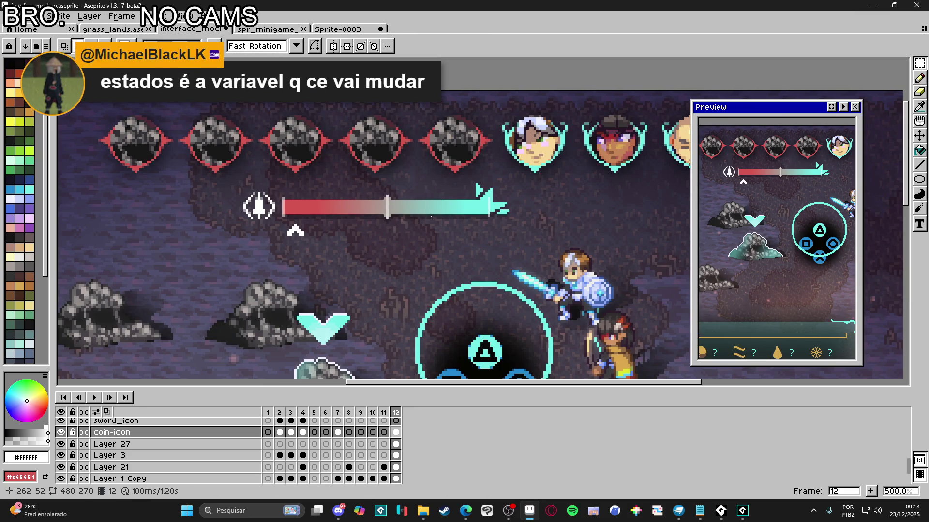
scroll(377, 221, "right", 2)
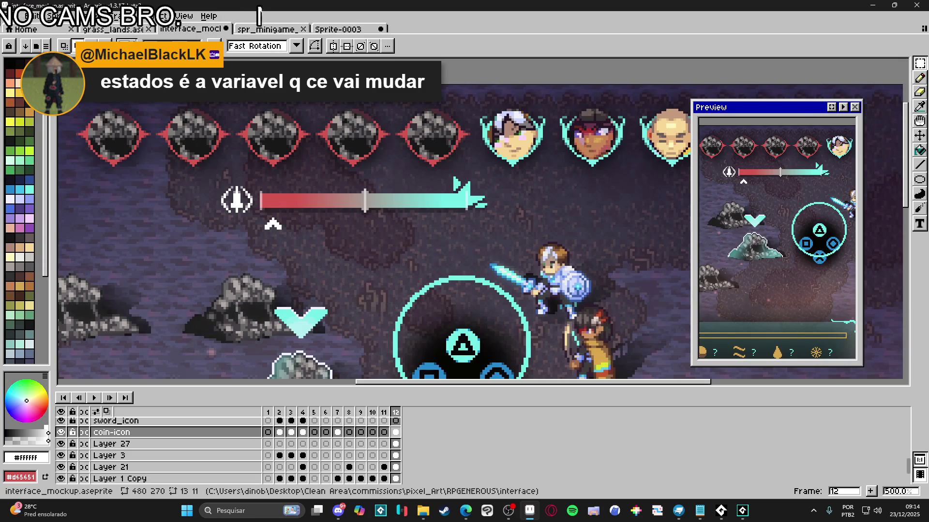
scroll(371, 186, "down", 2)
key("ctrl+z")
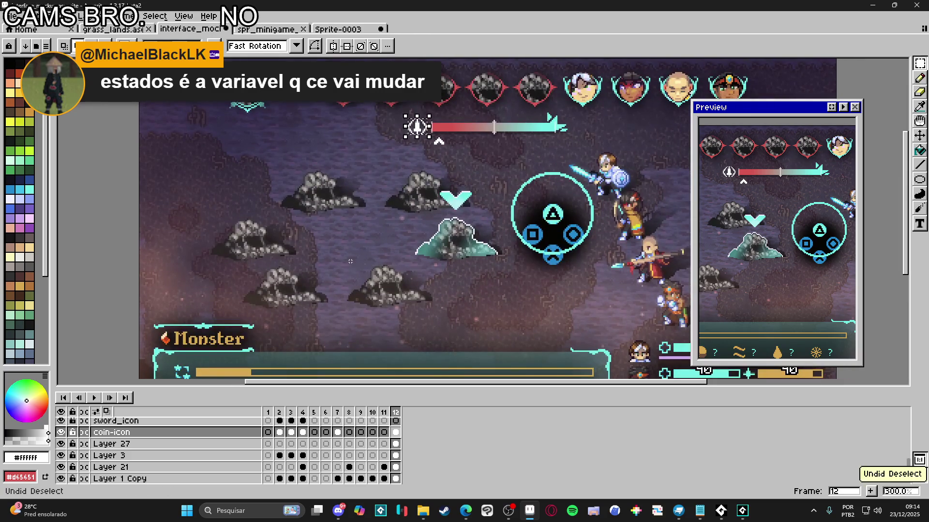
Step: Marquee-select the square ring icon and drag a duplicate of it to the right
key("v")
scroll(208, 263, "up", 4)
key("ctrl+d")
key("m")
scroll(203, 242, "up", 3)
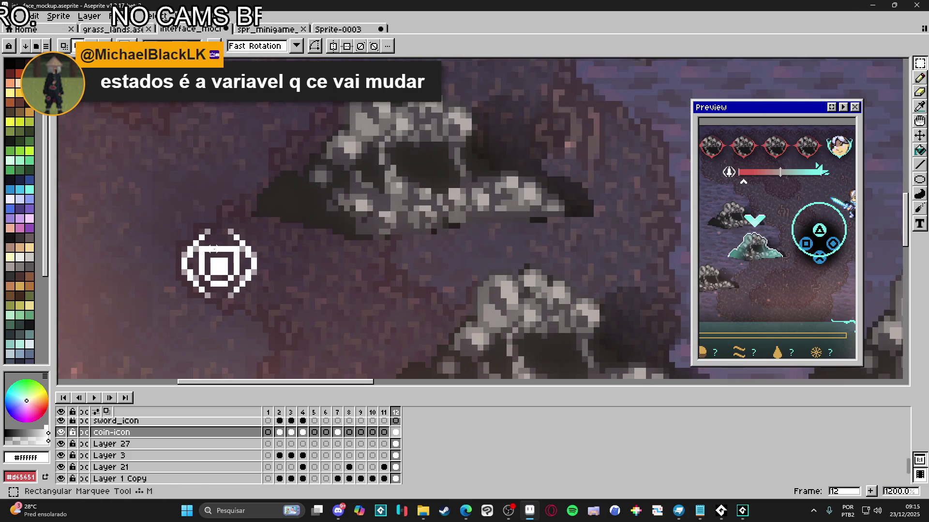
left_click_drag(179, 226, 276, 315)
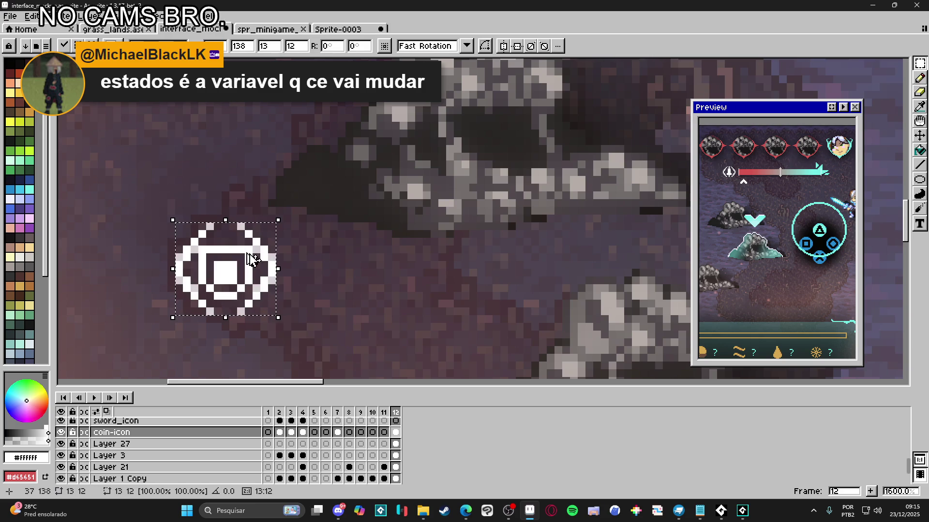
mouse_move(220, 274)
left_mouse_down()
mouse_move(243, 265)
mouse_move(453, 262)
left_mouse_up()
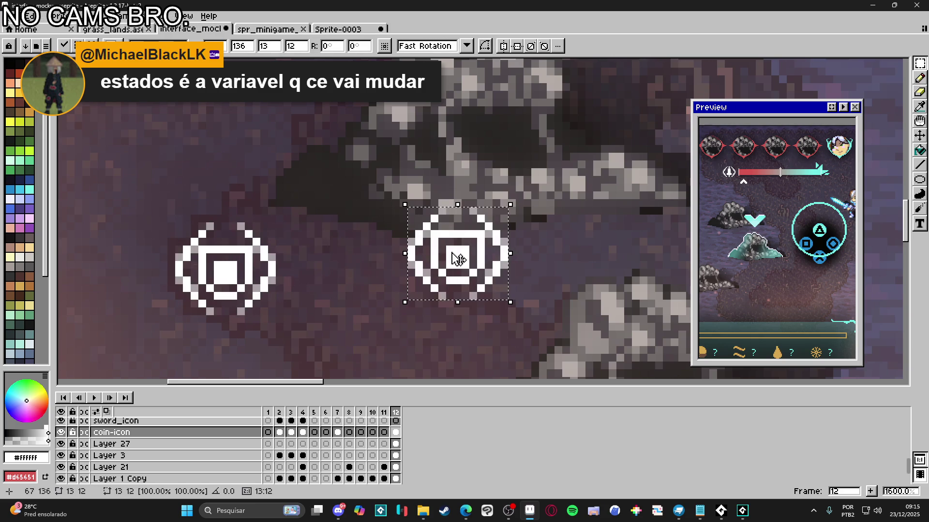
key("ctrl+d")
Step: Erase the extra ring icon, move the remaining one back left, then bring up Sprite-0003
scroll(329, 165, "down", 3)
left_click_drag(321, 182, 176, 271)
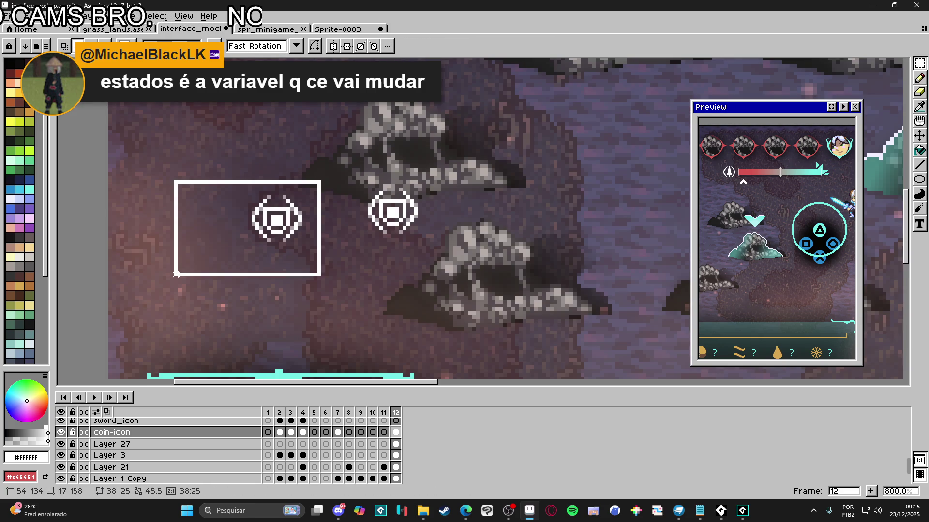
key("Delete")
left_click_drag(447, 171, 325, 263)
left_click_drag(393, 213, 224, 208)
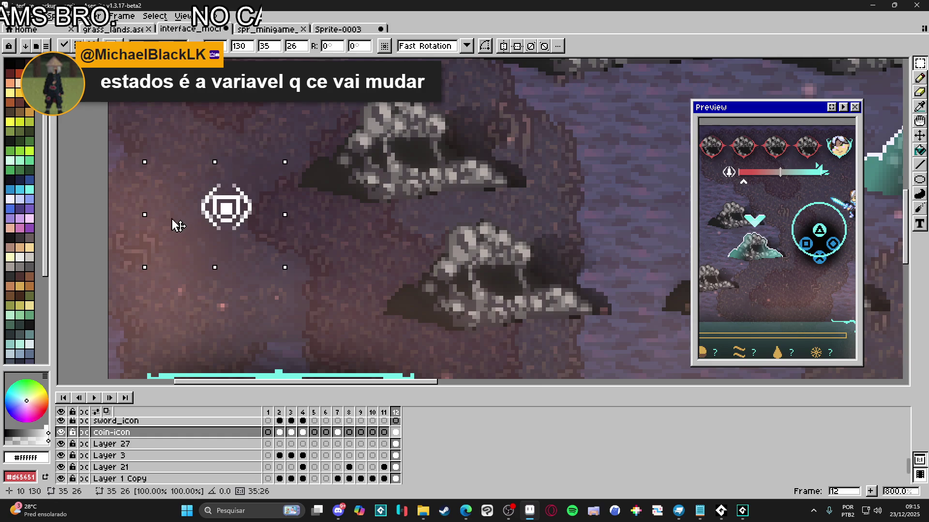
scroll(267, 219, "down", 2)
scroll(273, 248, "down", 3)
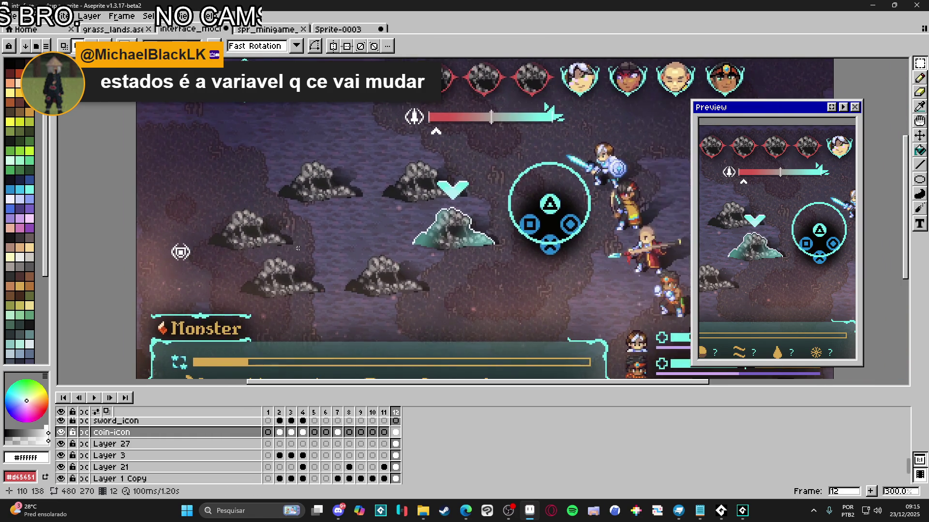
left_click(321, 26)
scroll(512, 293, "up", 2)
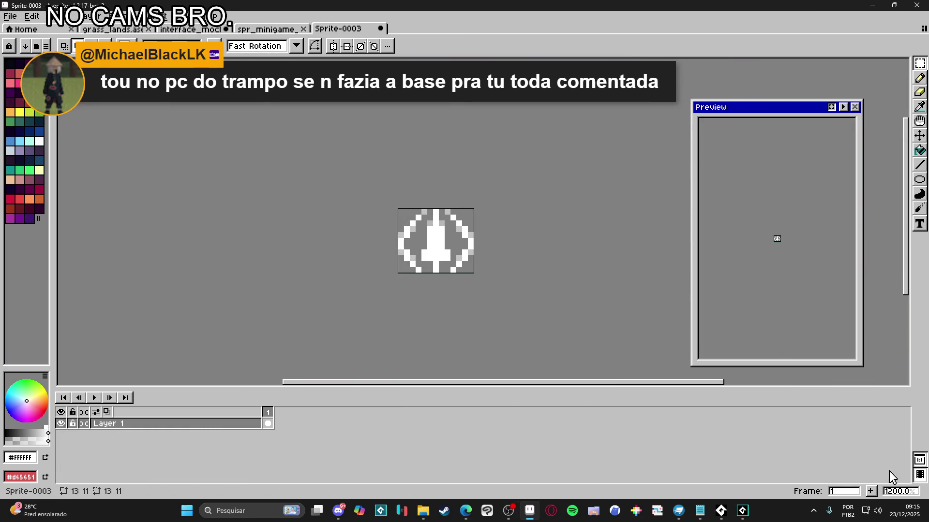
Step: Add a second frame to Sprite-0003 and paste the ring icon into it
left_click(871, 491)
key("ctrl+a")
key("ctrl+v")
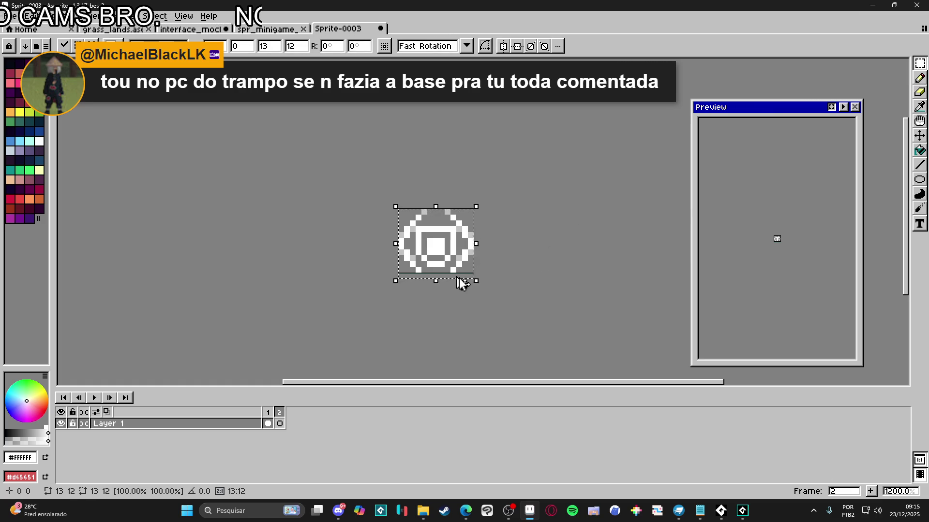
Step: Enlarge the canvas by one pixel row at the bottom to 13x12
key("ctrl+alt+c")
left_click_drag(443, 275, 443, 282)
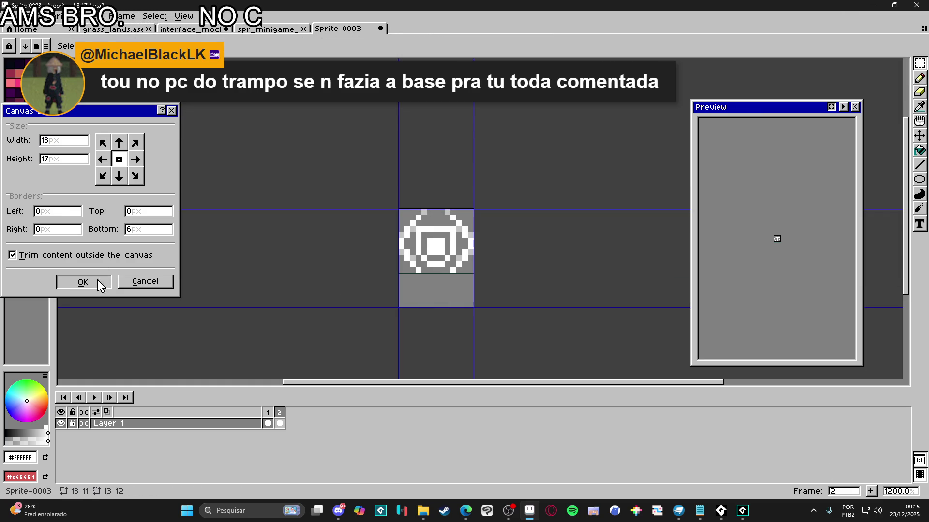
left_click(94, 283)
key("ctrl+z")
key("ctrl+z")
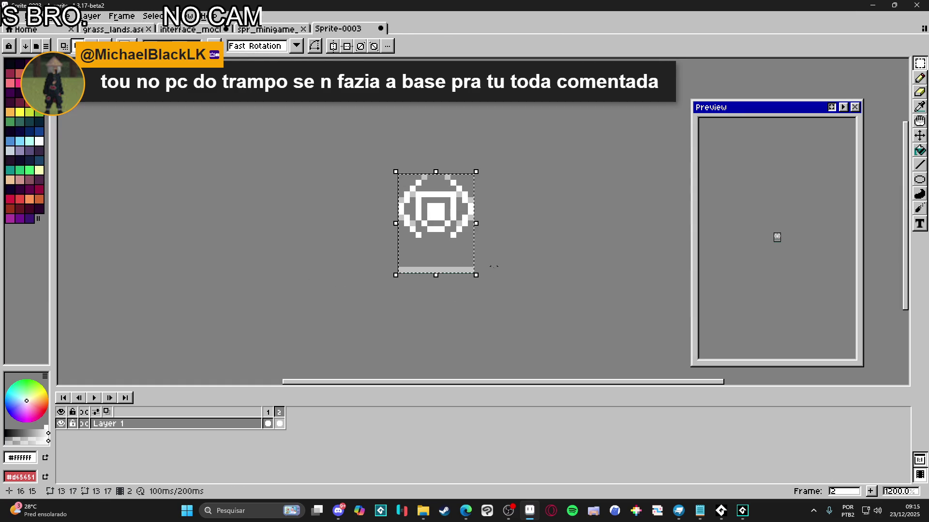
left_click(112, 29)
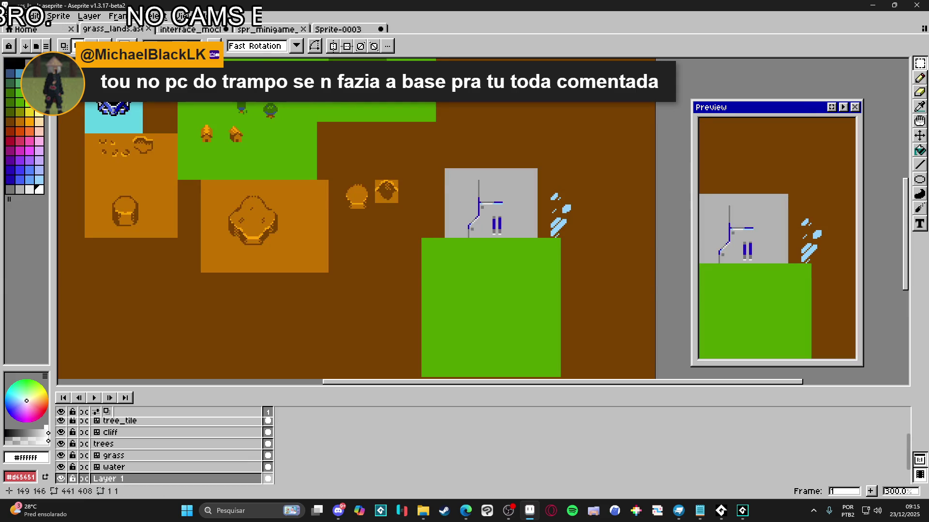
left_click(338, 28)
key("ctrl+z")
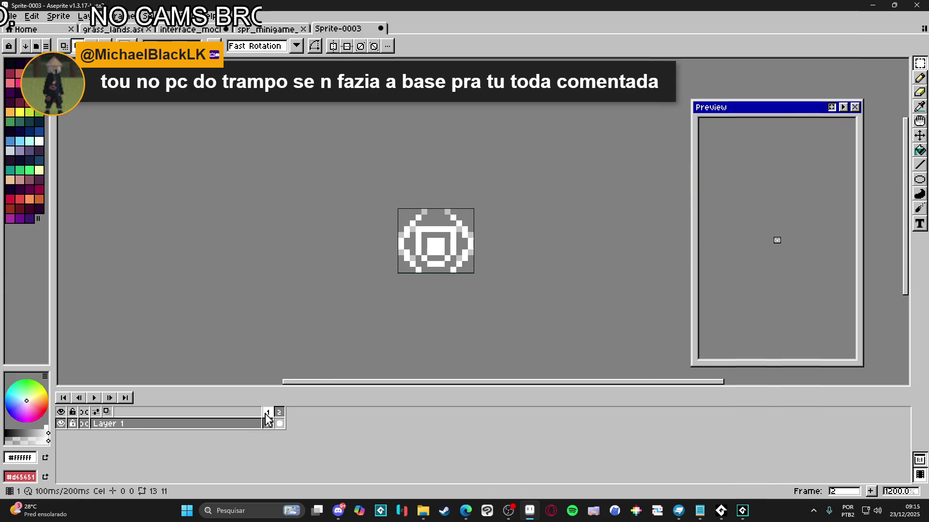
left_click(268, 413)
key("ctrl+alt+c")
left_click_drag(456, 274, 457, 279)
key("Return")
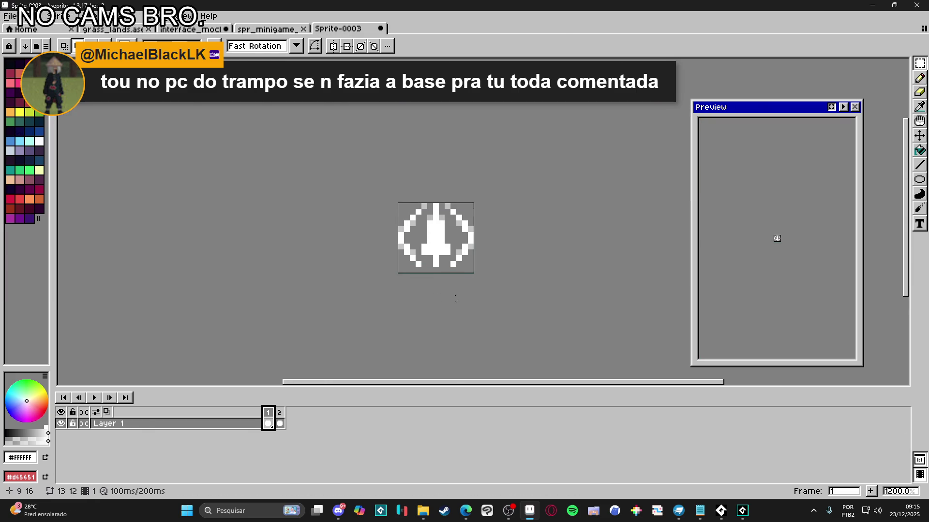
Step: Compare frames 1 and 2, clearing the selection on the ring-icon frame
key("Return")
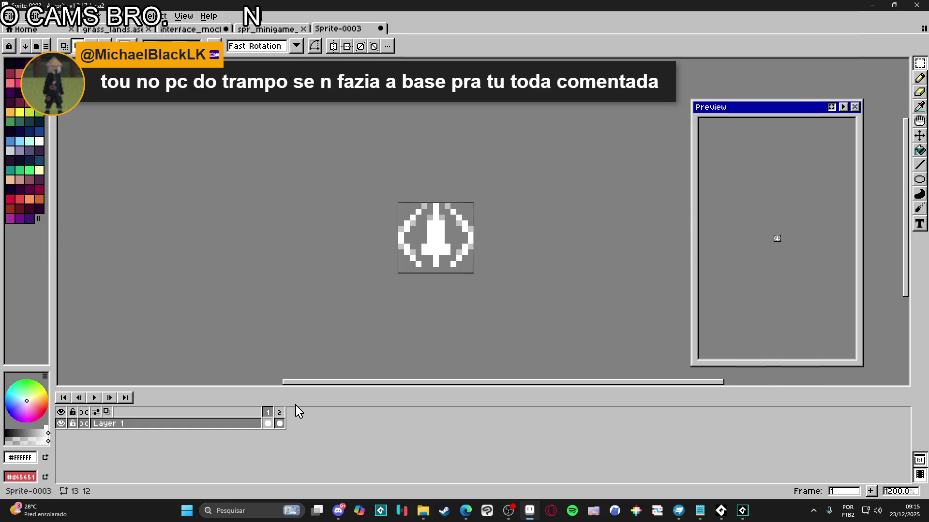
left_click(279, 414)
key("ctrl+a")
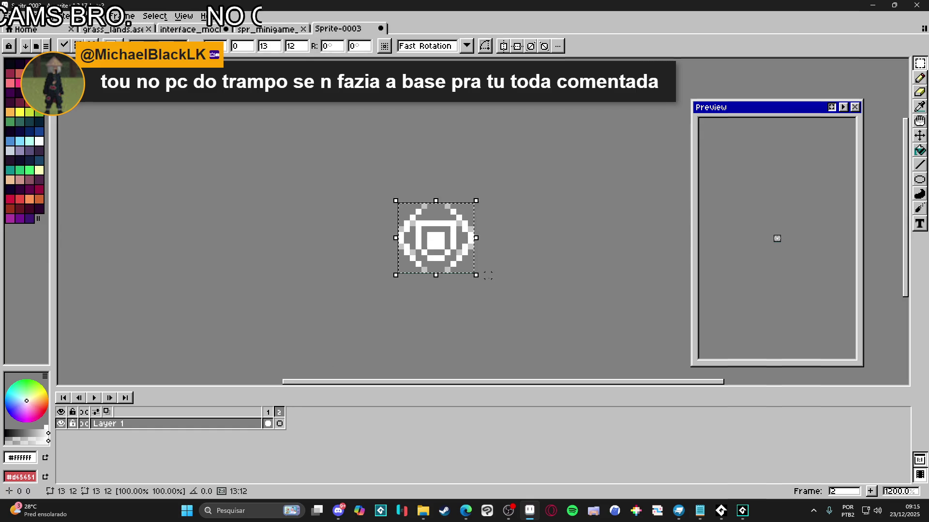
key("ctrl+d")
key("b")
scroll(479, 271, "up", 4)
key("Left")
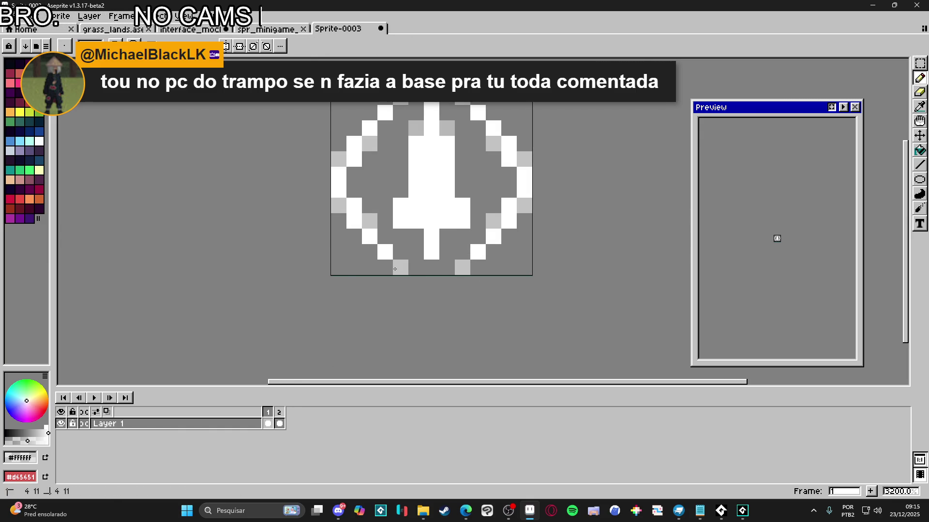
scroll(411, 271, "down", 6)
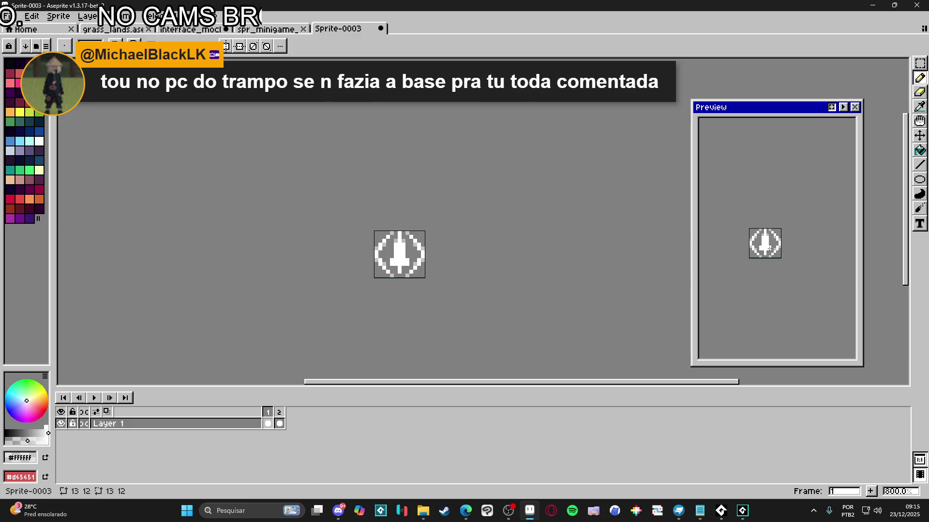
left_click(279, 413)
left_click(269, 412)
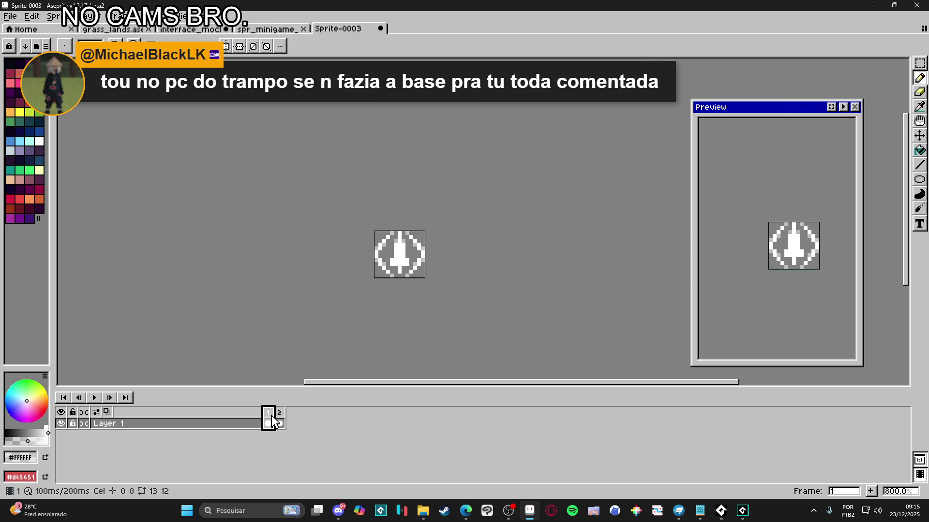
key("alt+f")
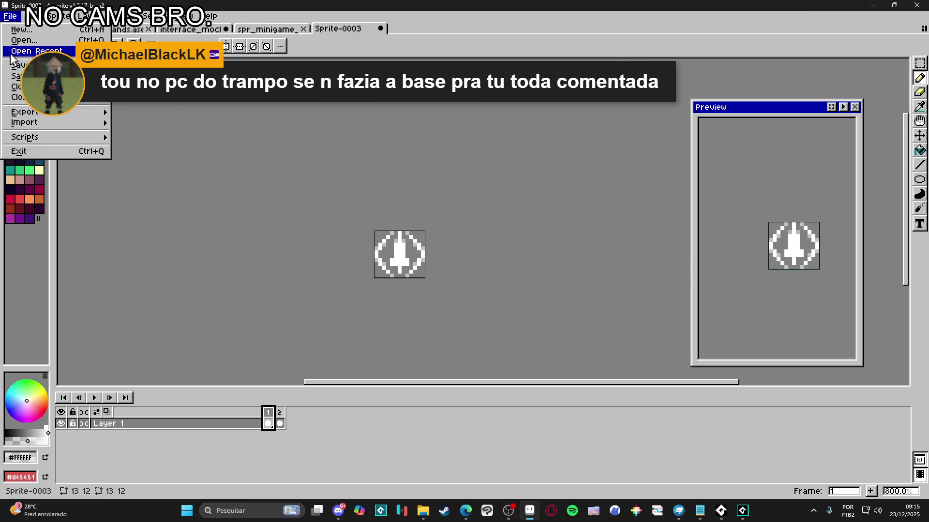
Step: Save the sprite as a PNG named spr_minigame_icons
key("s")
left_click(467, 360)
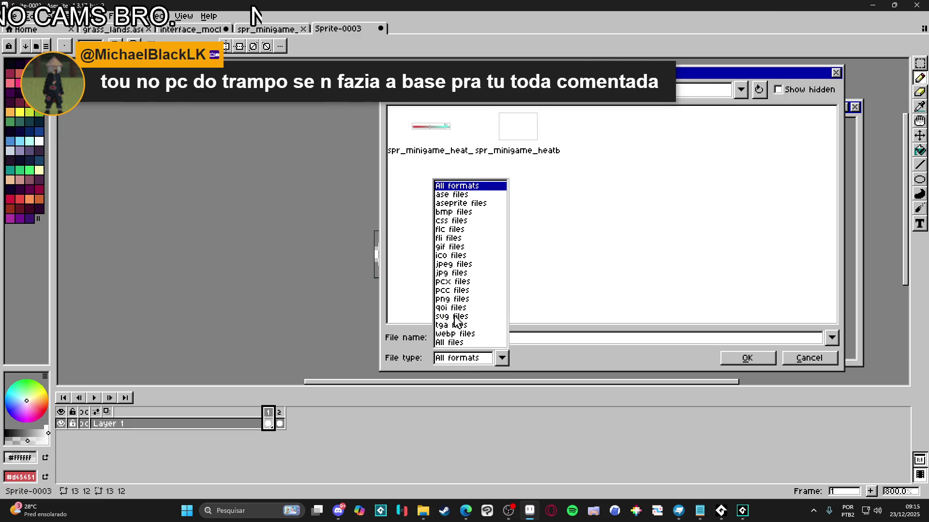
left_click(454, 312)
left_click_drag(468, 337, 478, 342)
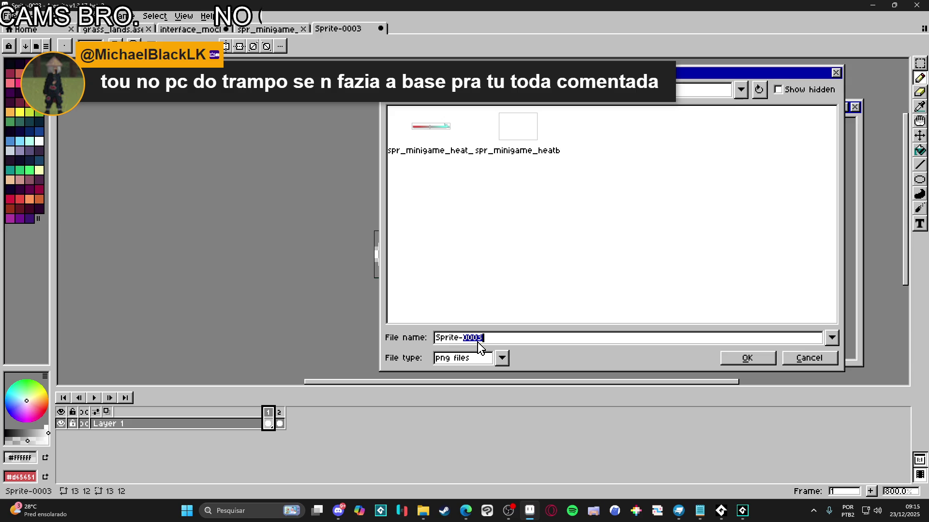
double_click(478, 342)
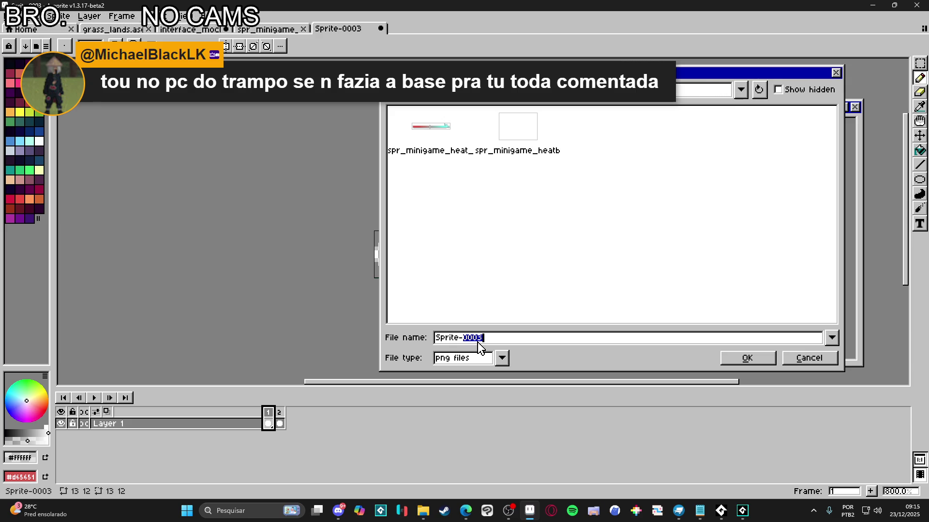
key("ctrl+a")
type("s")
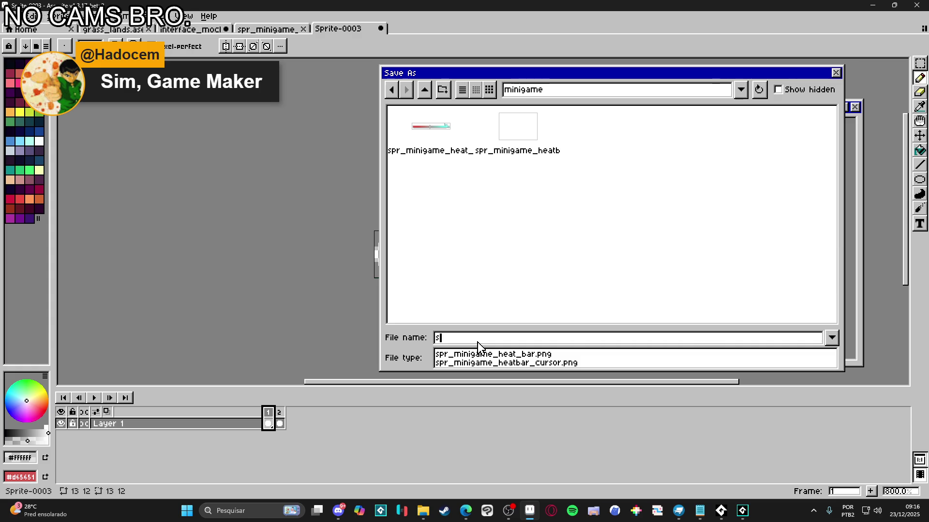
type("pr_")
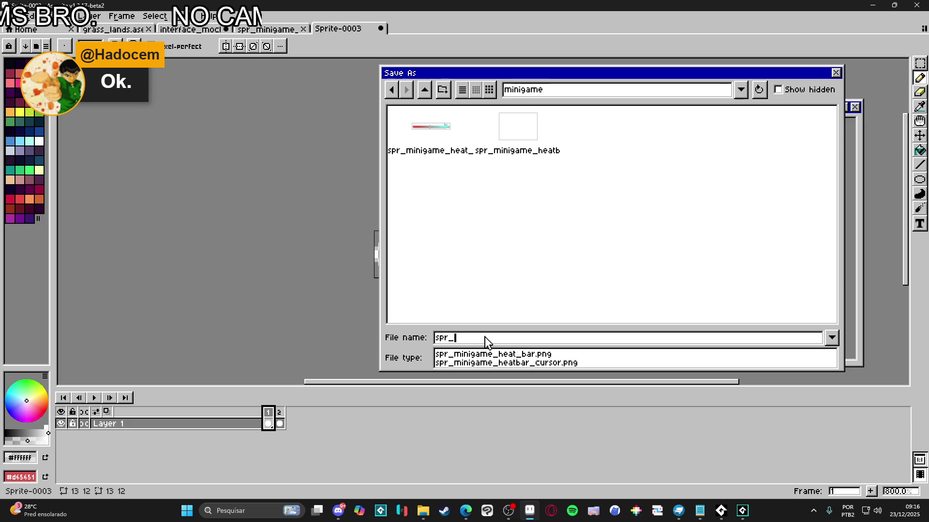
type("minigame_icons")
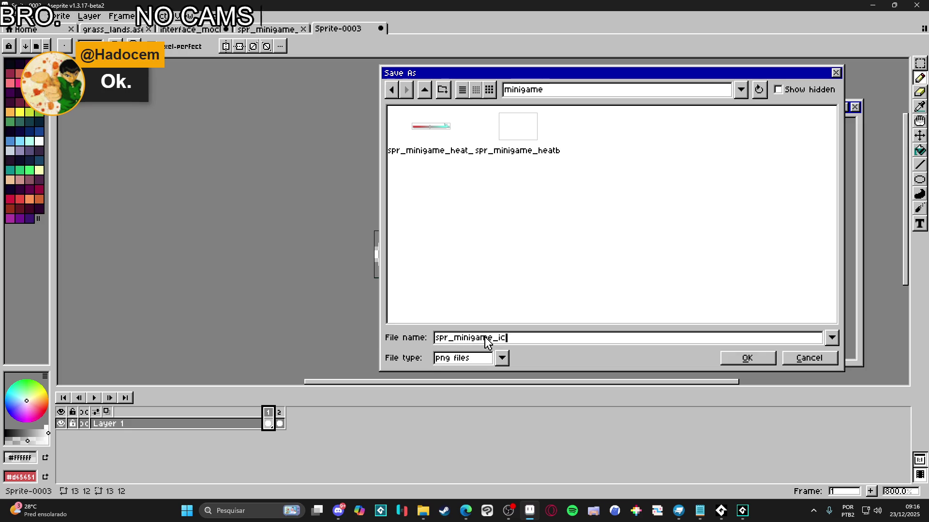
key("Return")
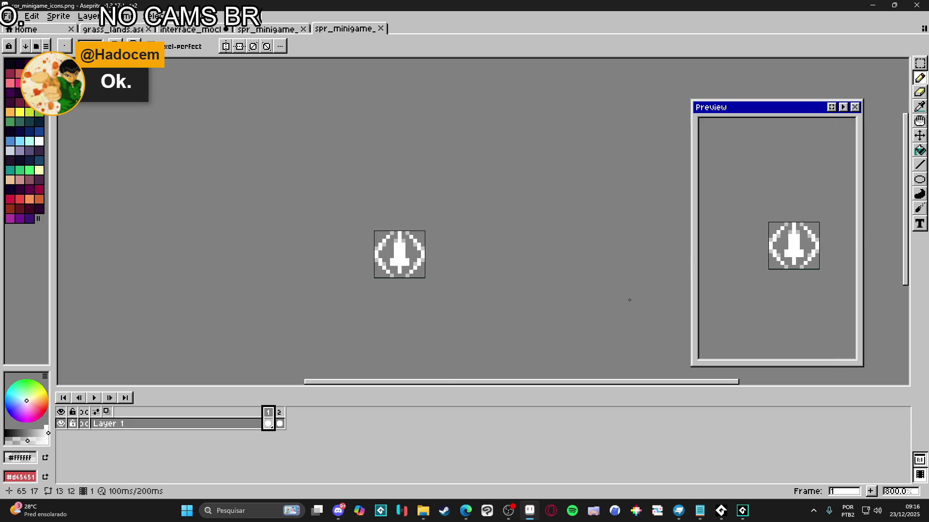
left_click(417, 519)
Step: Open the minigame folder inside interface, showing its four sprite PNGs, then switch to GameMaker
left_click(424, 358)
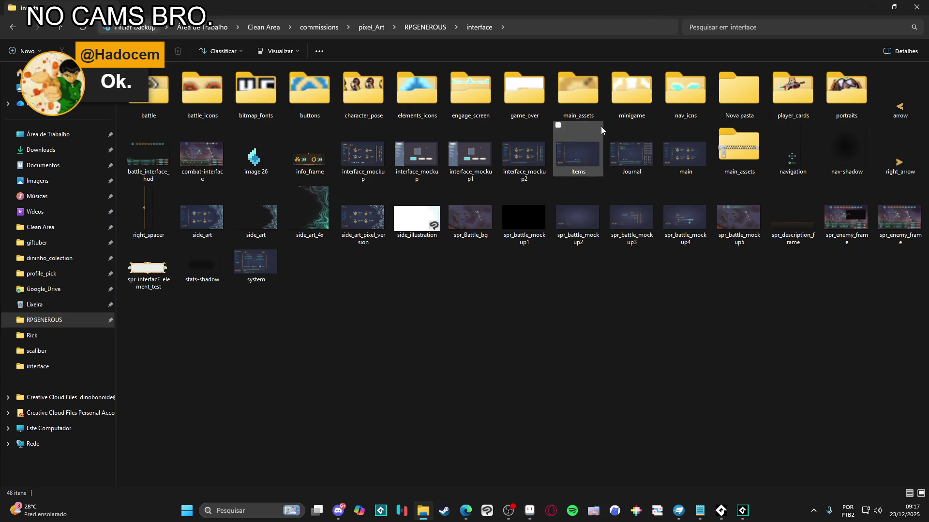
left_click(212, 107)
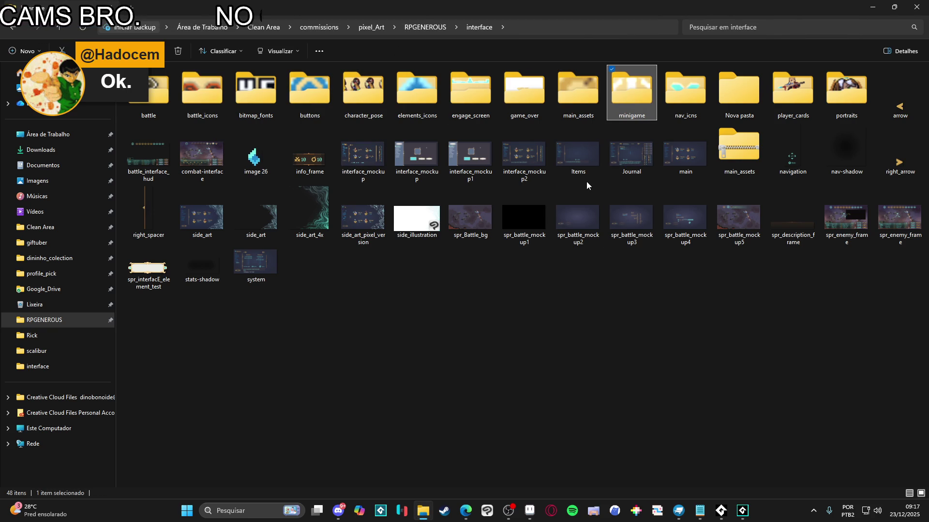
double_click(617, 100)
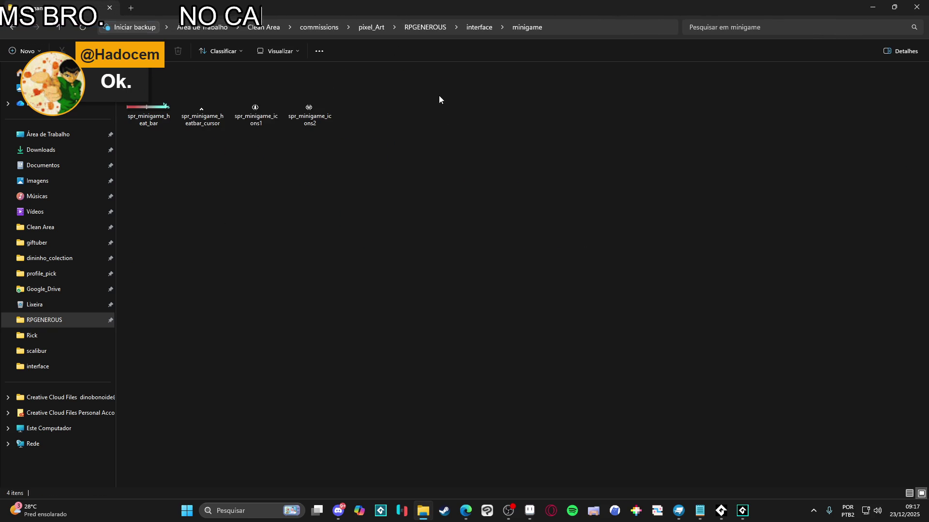
key("alt+Tab")
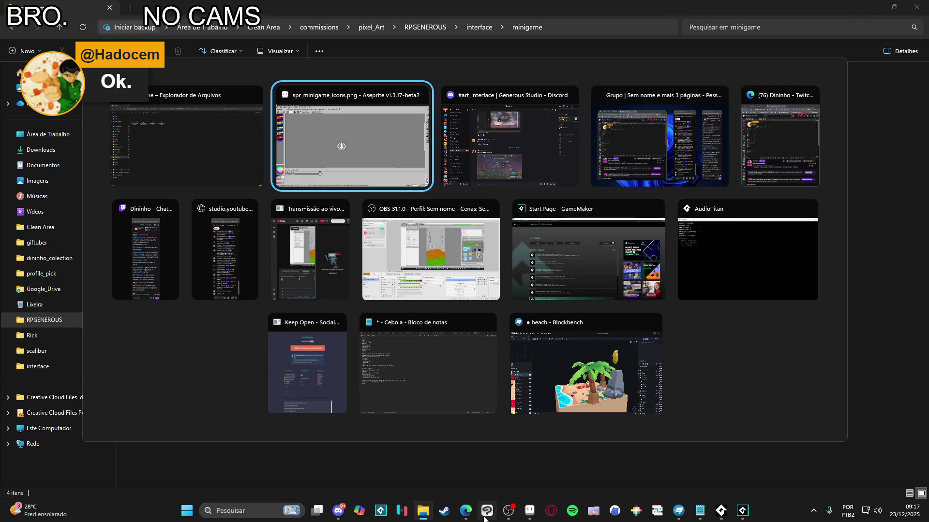
mouse_move(530, 512)
key("Escape")
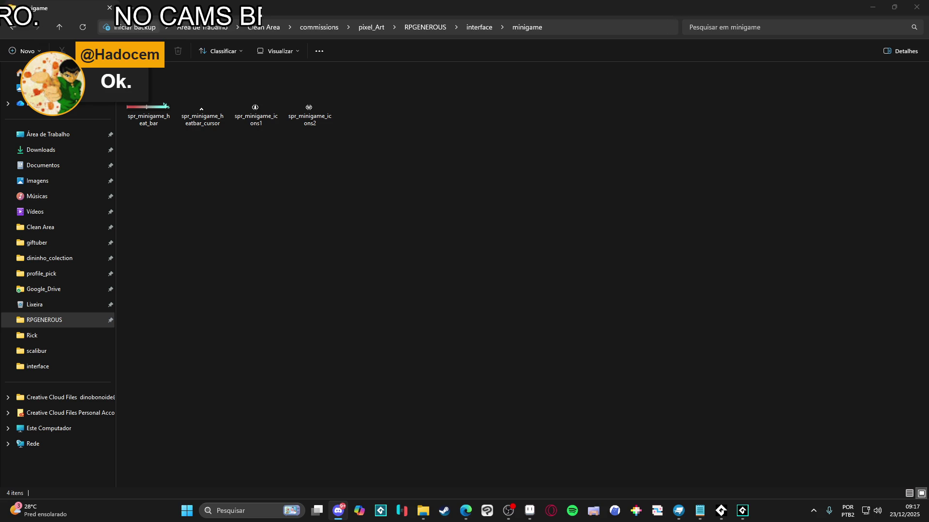
key("alt+Tab")
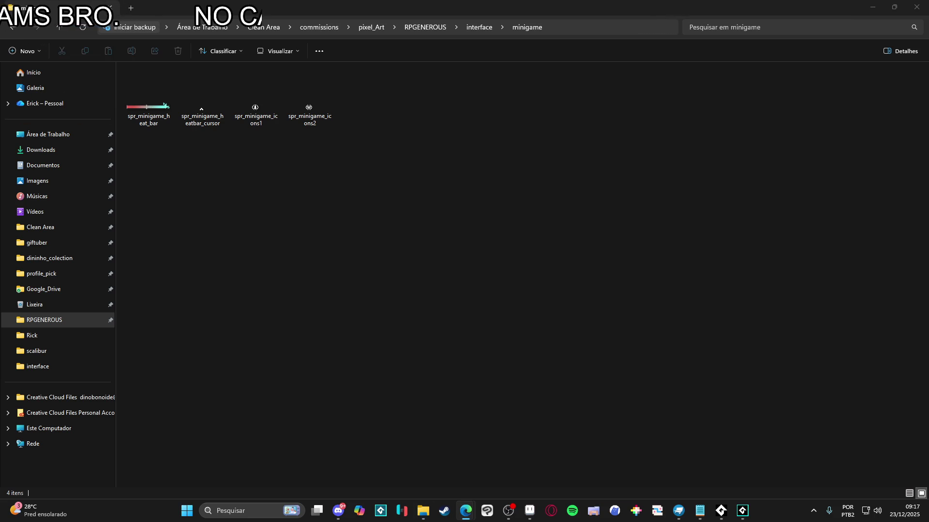
left_click(213, 187)
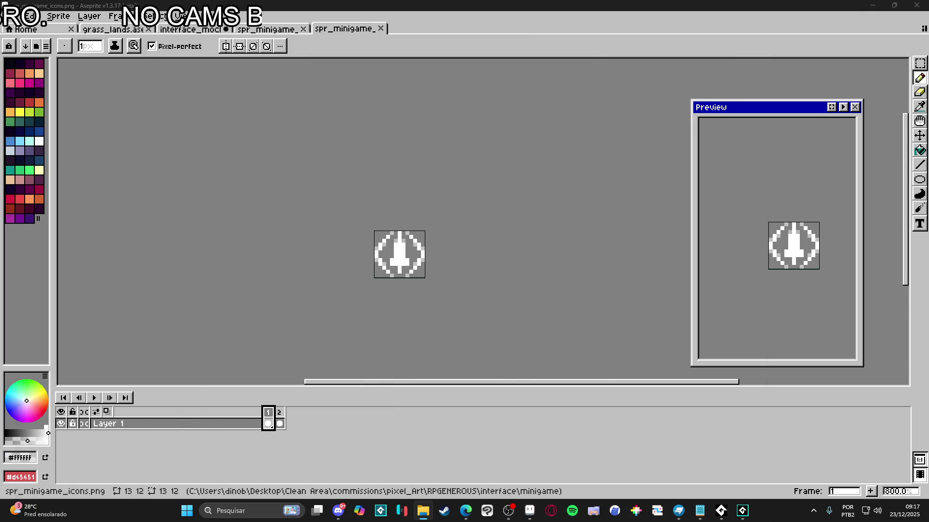
left_click(743, 510)
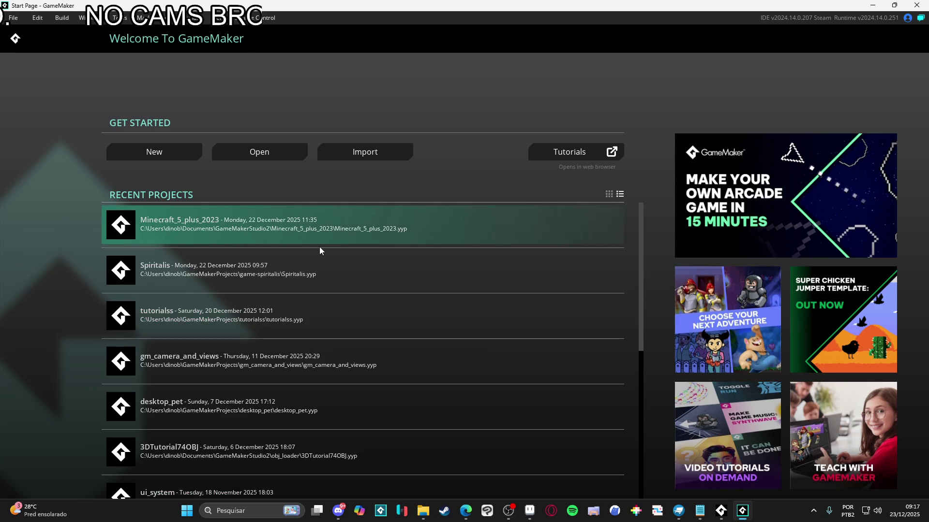
Step: Move the Explorer window aside and open Minecraft_5_plus_2023 from Recent Projects
left_click(423, 511)
left_click_drag(628, 4, 626, 3)
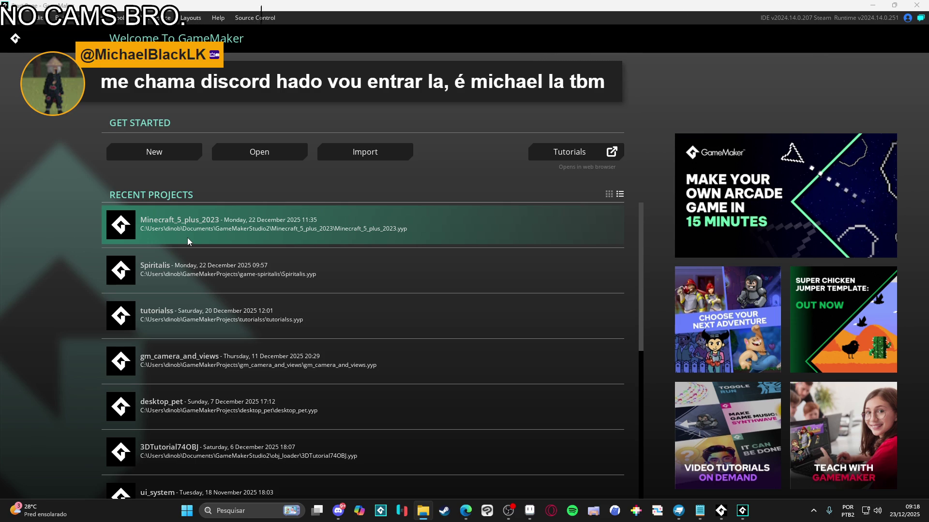
left_click(188, 241)
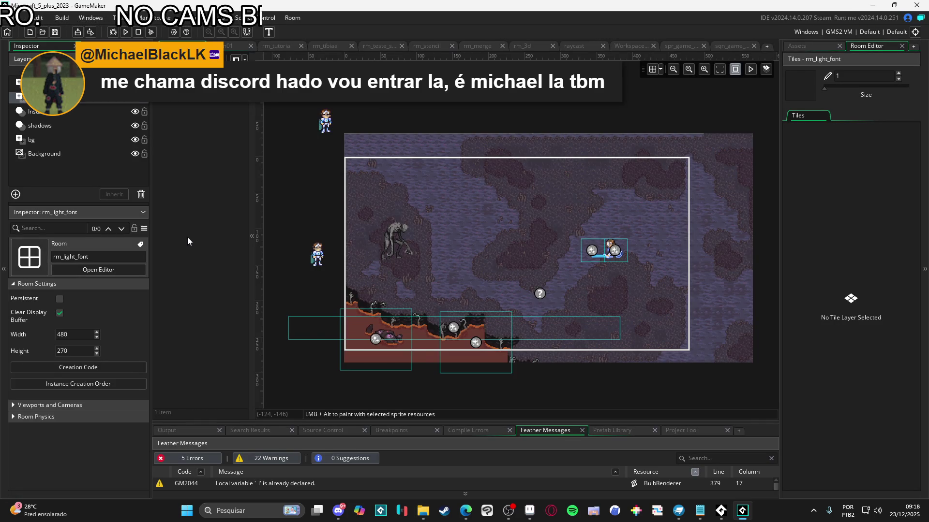
Step: Show the Asset Browser and look through its folders without creating anything
left_click(801, 46)
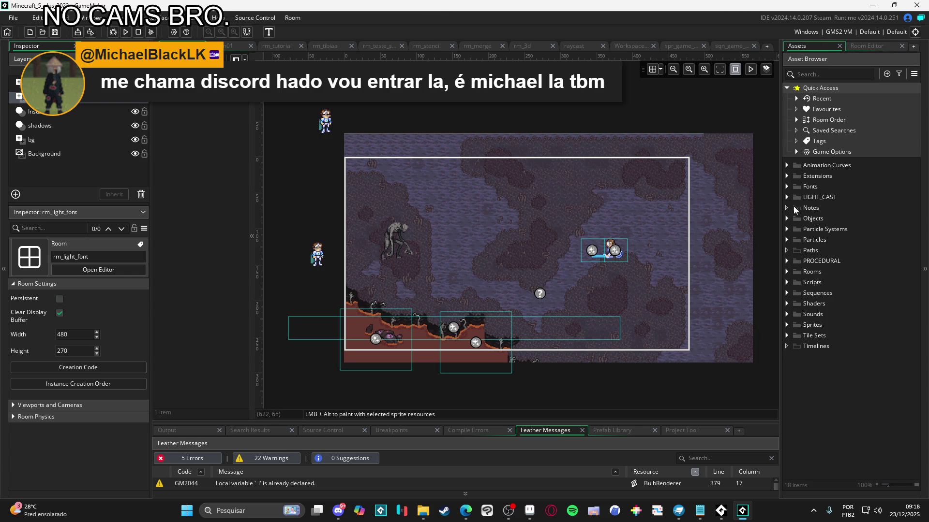
right_click(826, 374)
mouse_move(863, 380)
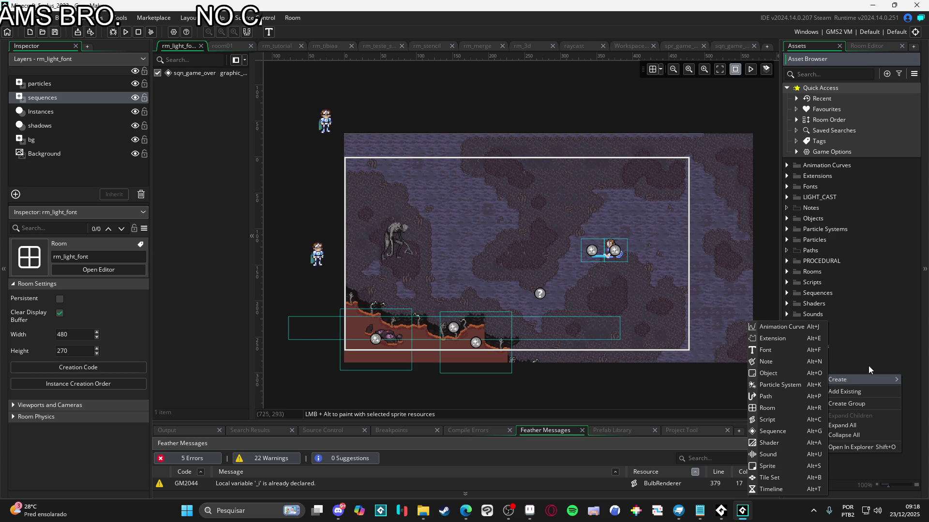
left_click(849, 343)
left_click(787, 197)
left_click(788, 198)
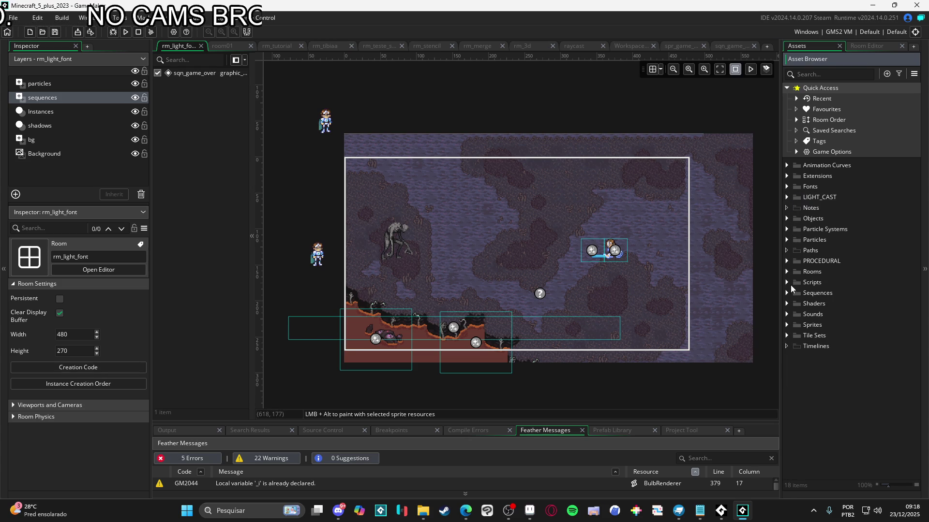
Step: Create a group named minigame under Sprites > light_font
left_click(788, 325)
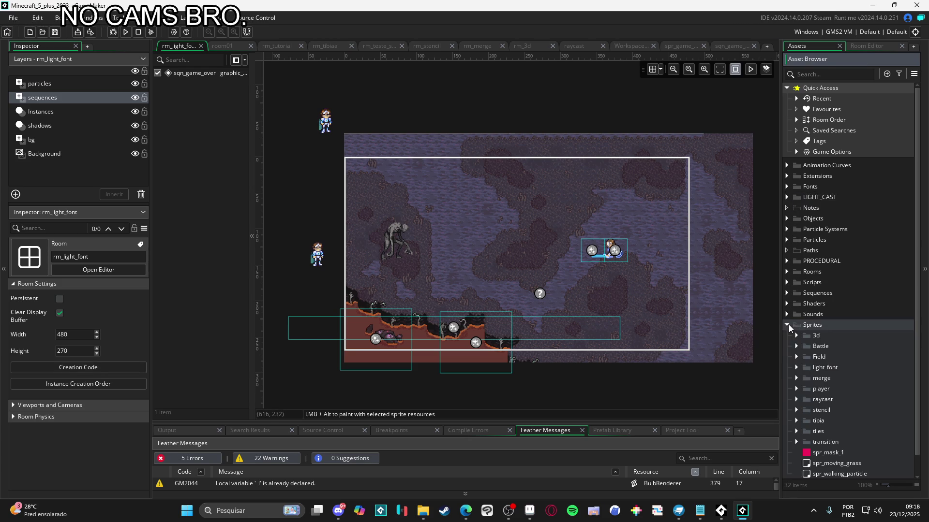
left_click(795, 369)
right_click(817, 369)
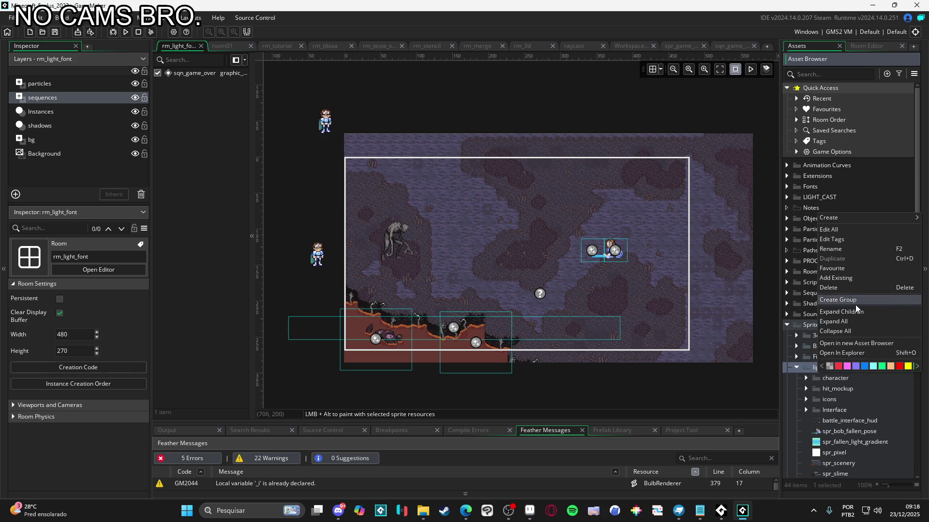
left_click(869, 303)
type("minigame")
key("Return")
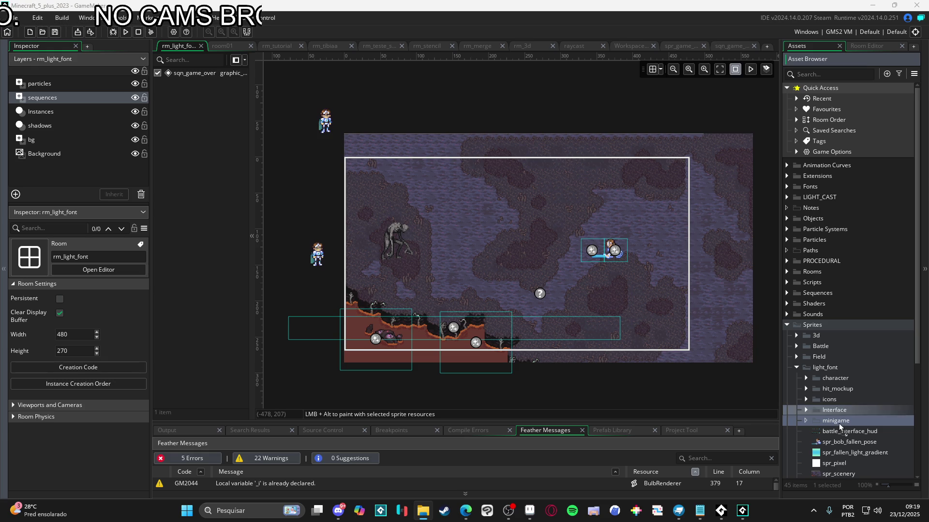
Step: Expand the minigame group and open spr_minigame_icons2 in the sprite editor
key("ctrl+Tab")
double_click(852, 421)
double_click(861, 463)
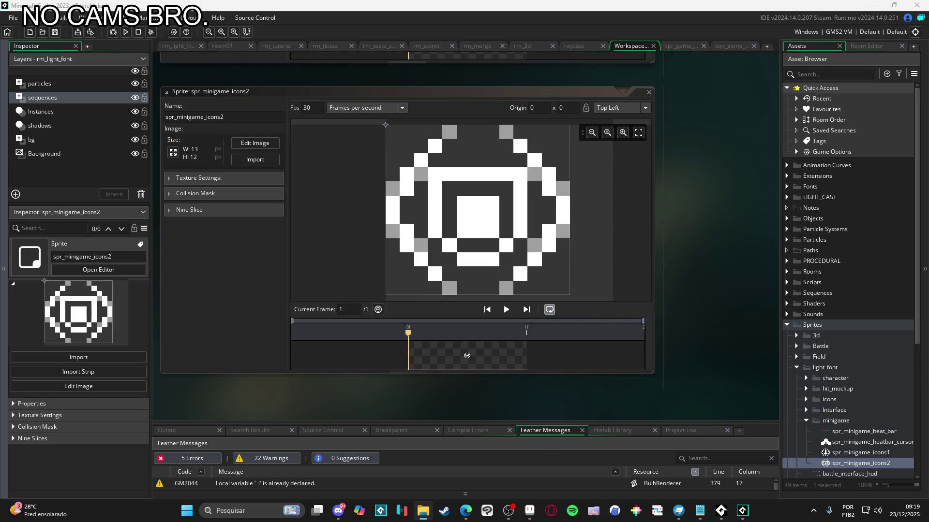
Step: Leave GameMaker and return to Aseprite
mouse_move(467, 513)
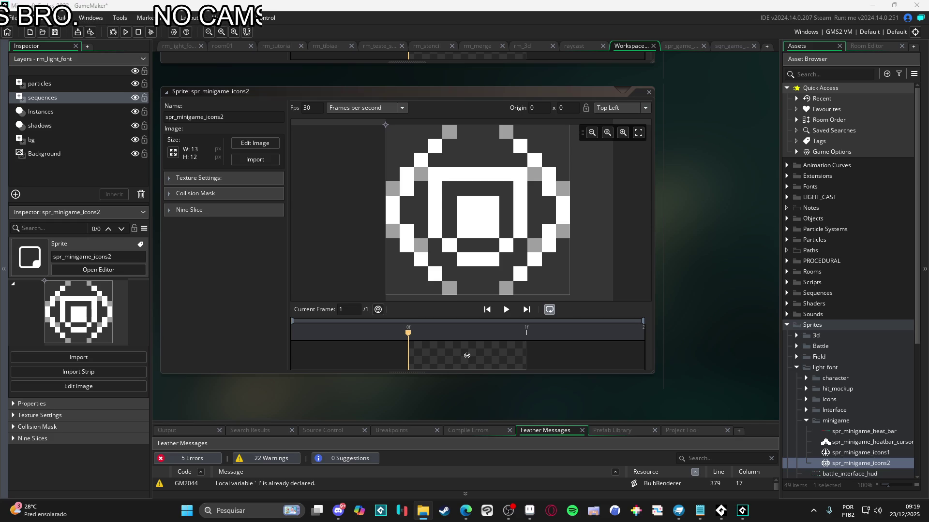
left_click(529, 511)
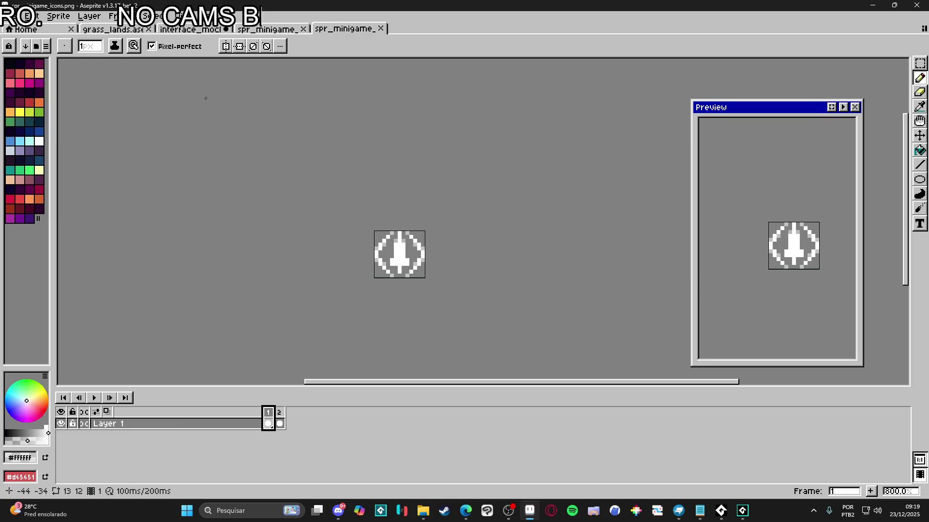
Step: In interface_mockup, pick Layer 21 and marquee the area around the shadow circle
left_click(181, 31)
key("v")
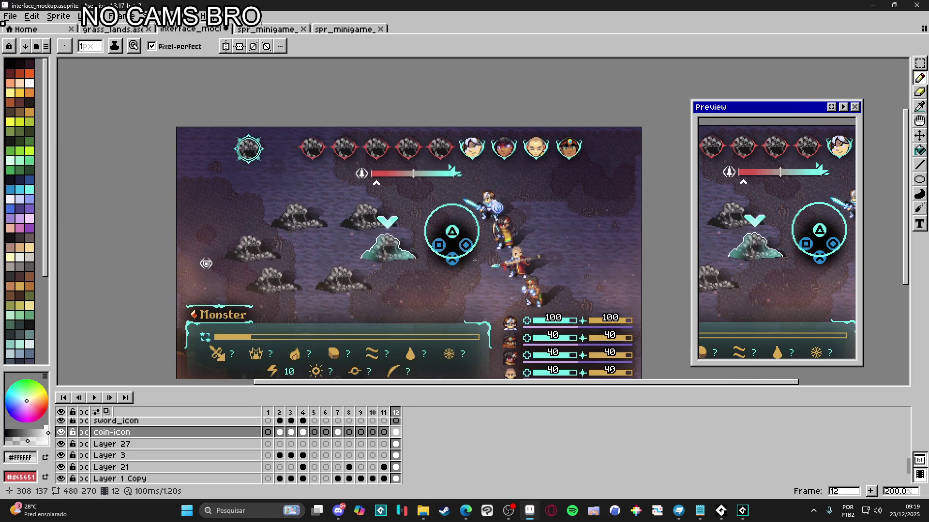
scroll(454, 272, "up", 3)
left_click(426, 241, "ctrl")
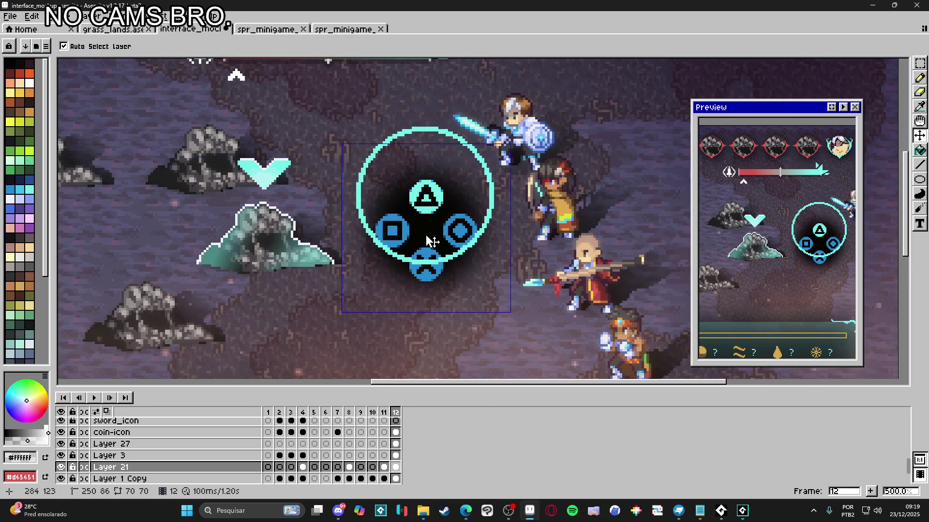
scroll(426, 241, "down", 3)
key("m")
mouse_move(337, 312)
left_mouse_down()
mouse_move(476, 211)
mouse_move(533, 143)
left_mouse_up()
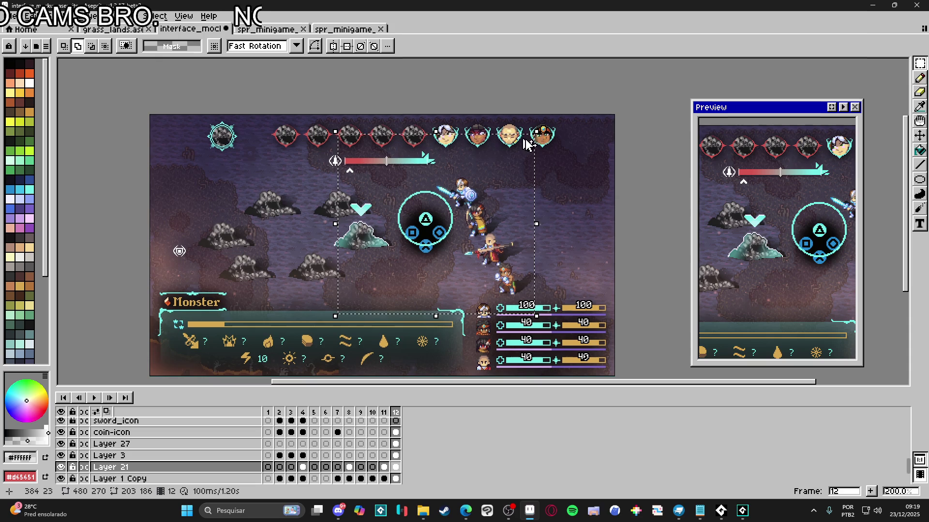
key("ctrl+d")
Step: Bring up spr_minigame_shadow in Aseprite, then browse Explorer up to the interface folder
key("alt+f")
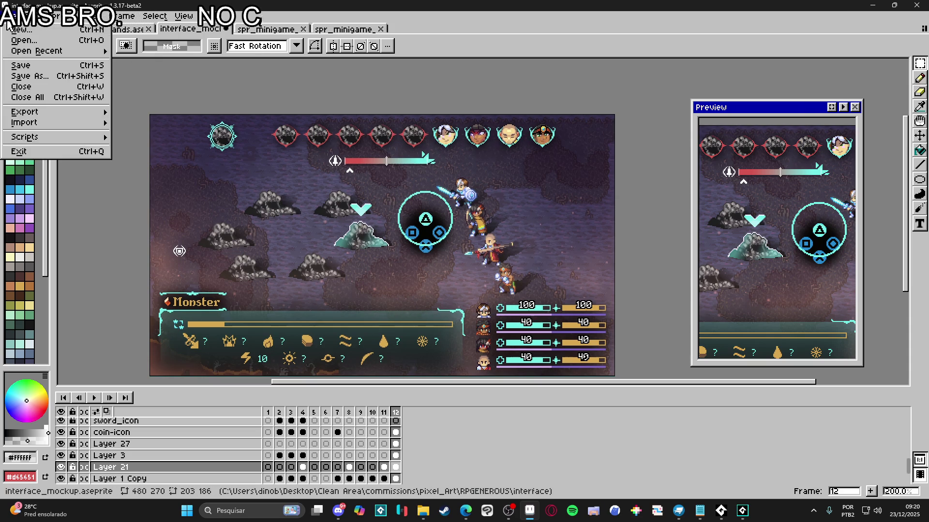
key("Return")
key("Escape")
left_click(529, 514)
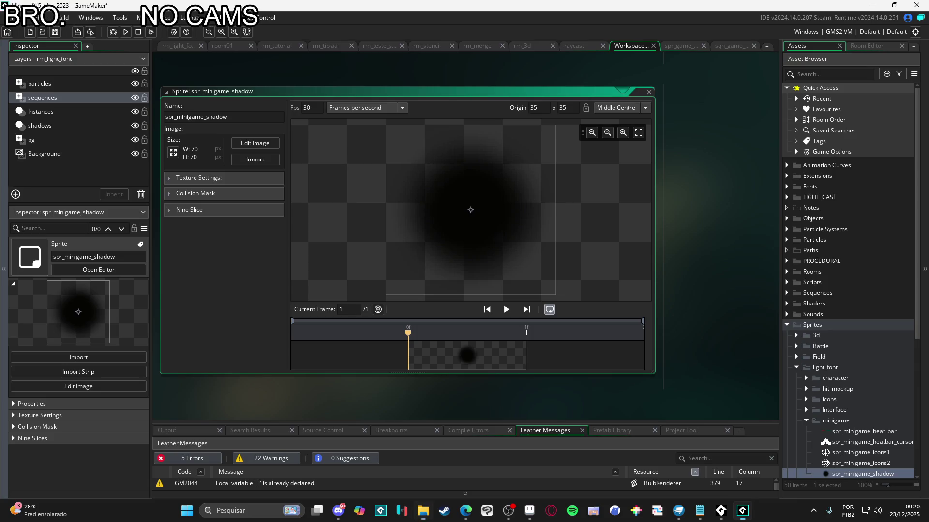
left_click(528, 514)
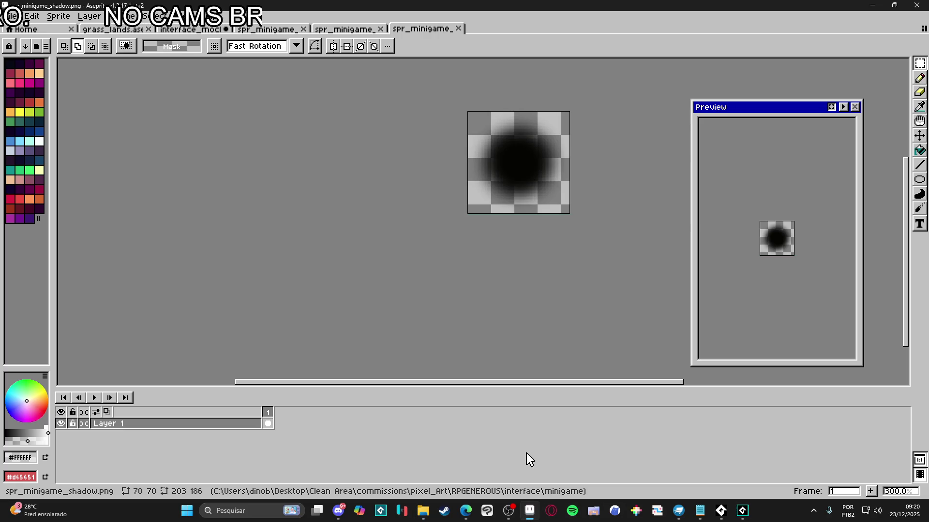
left_click(423, 511)
left_click(471, 28)
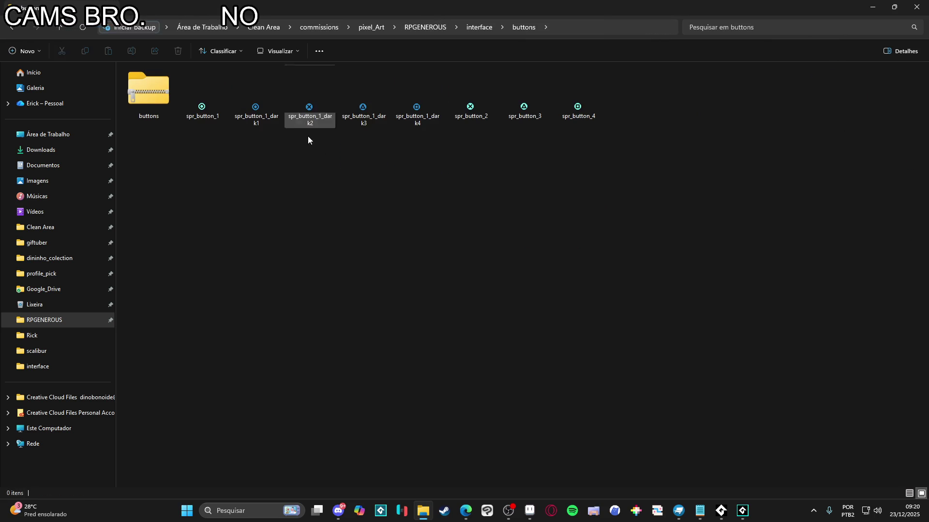
Step: Select all eight spr_button PNGs in the buttons folder, then switch to GameMaker
left_click_drag(193, 138, 620, 95)
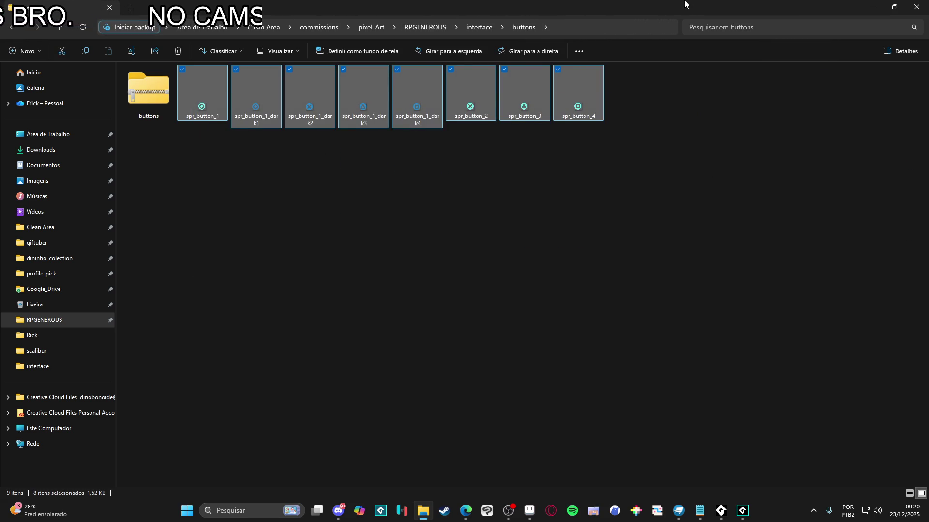
key("alt+Tab")
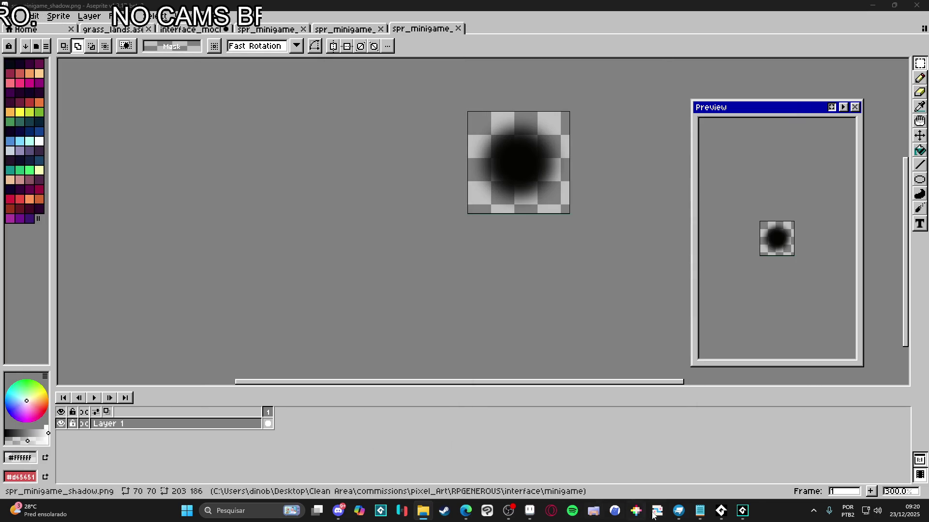
left_click(742, 510)
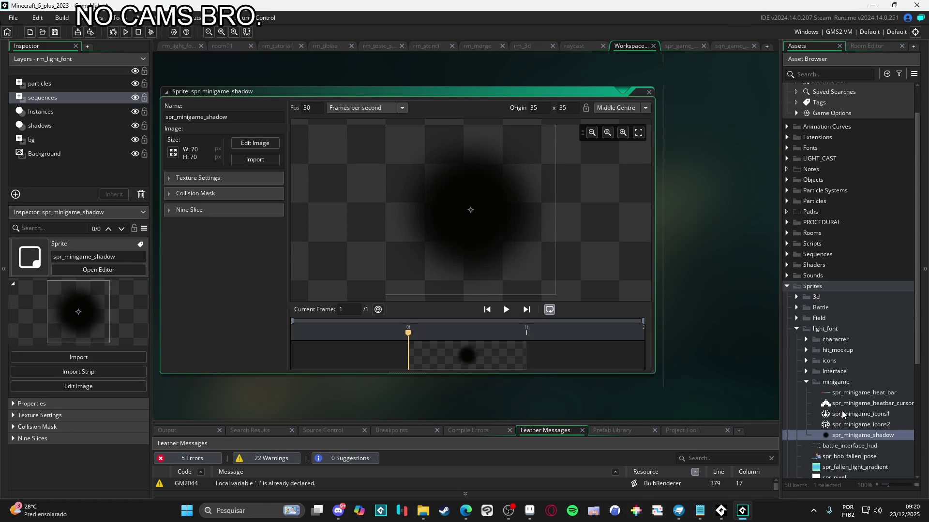
Step: Create a buttons group under minigame and drag the button PNGs into it
right_click(850, 382)
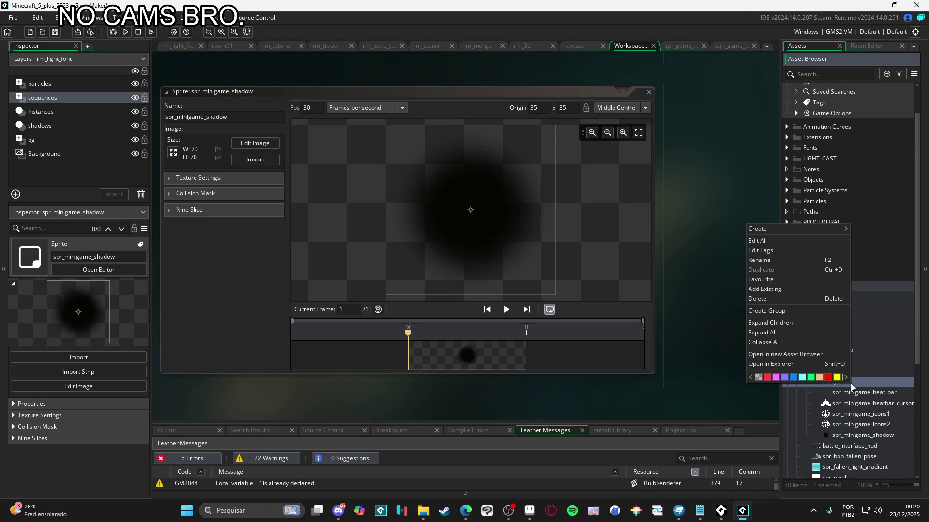
left_click(783, 314)
type("buttons")
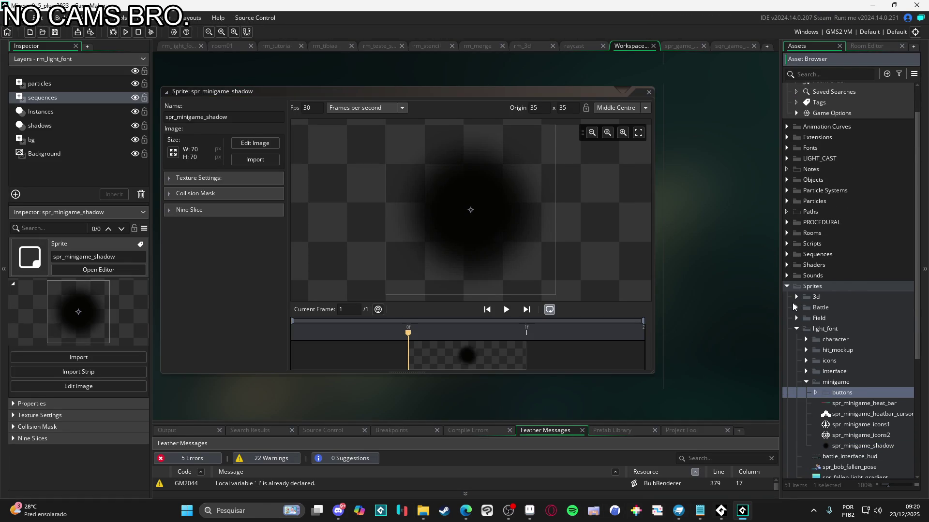
key("super+e")
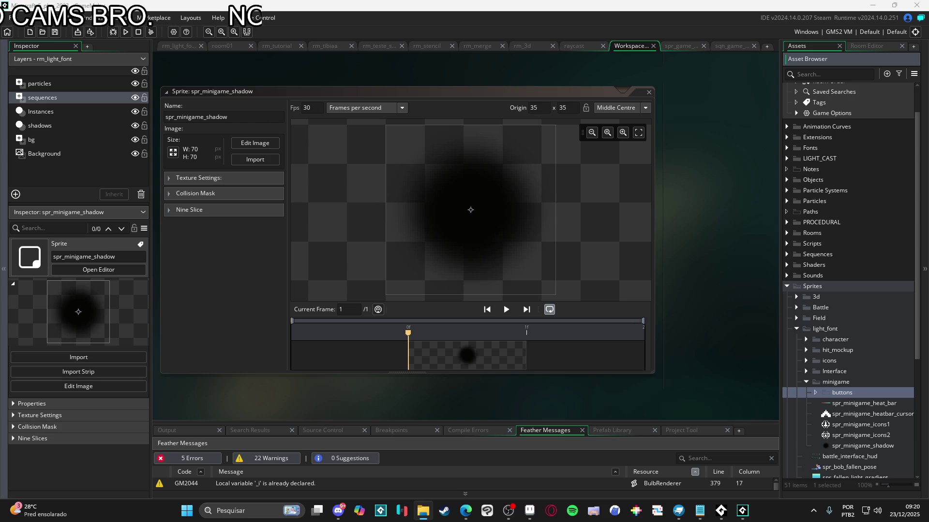
left_click_drag(921, 348, 846, 390)
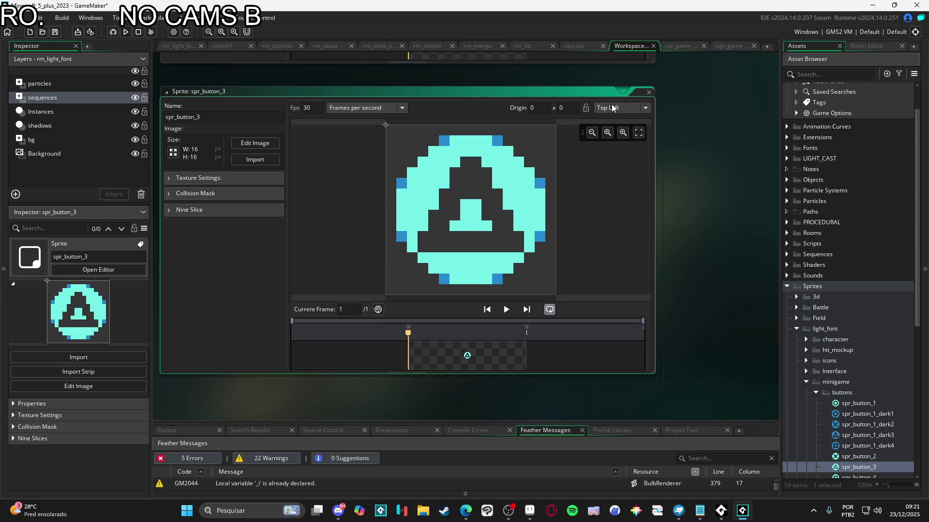
Step: Set Middle Centre origin on spr_button_3, spr_button_1, spr_button_1_dark1 and spr_button_1_dark2
left_click(632, 111)
left_click(641, 155)
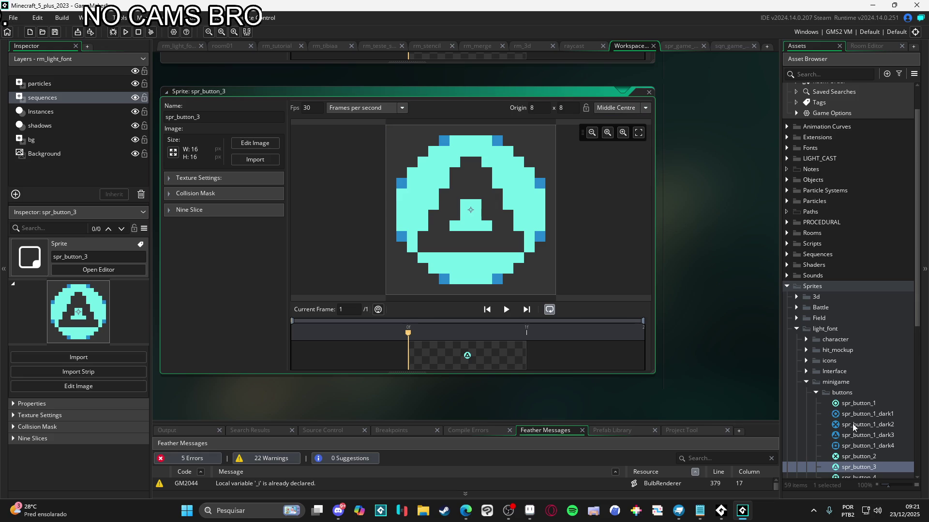
scroll(852, 434, "down", 3)
double_click(859, 342)
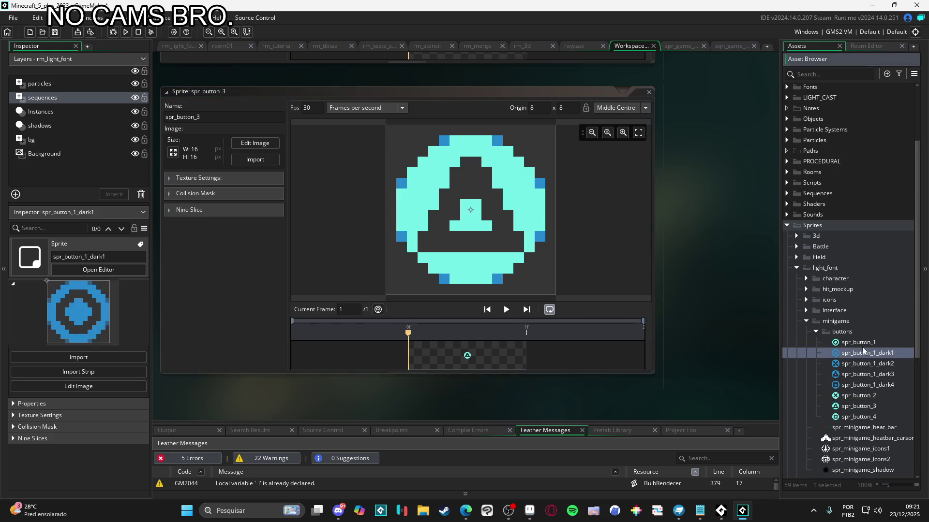
left_click(628, 108)
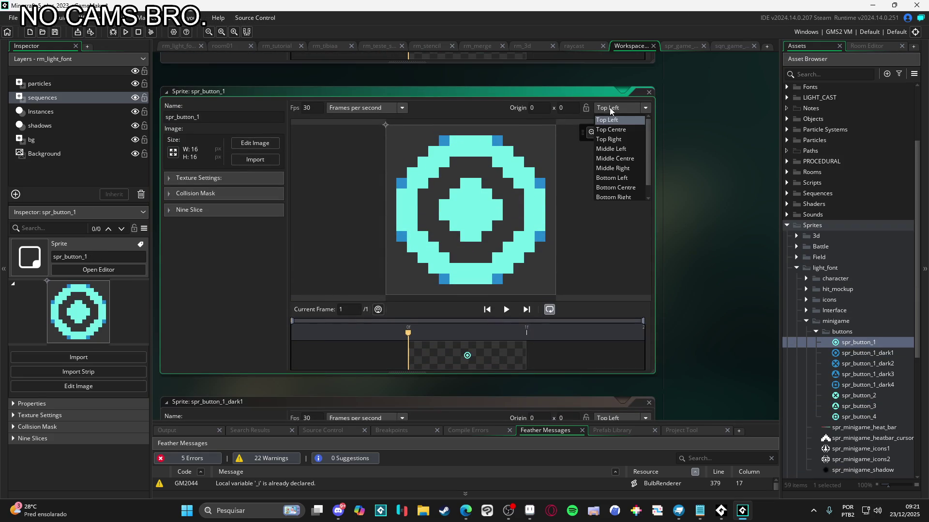
left_click(629, 154)
double_click(865, 354)
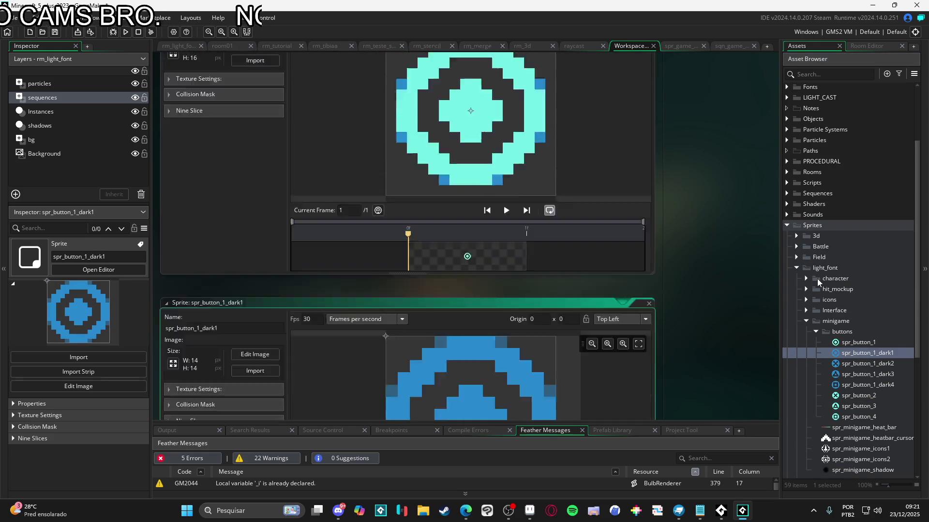
left_click(617, 107)
left_click(624, 154)
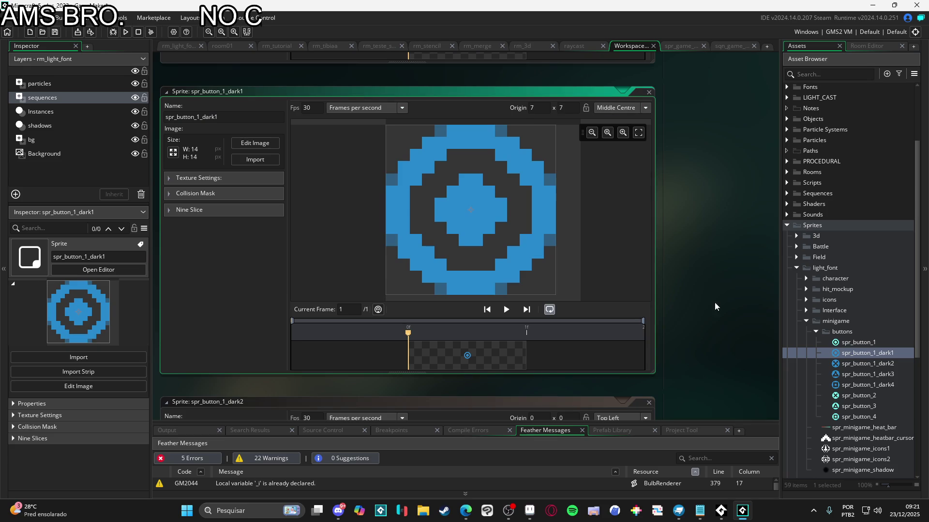
double_click(865, 364)
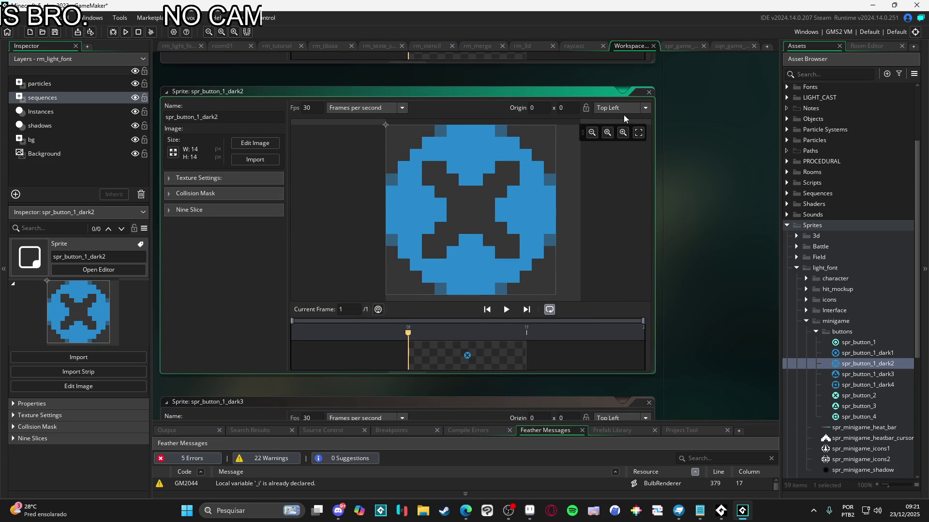
left_click(624, 110)
left_click(627, 159)
Step: Centre the origins of spr_button_1_dark3, dark4, spr_button_2 and spr_button_4, then collapse minigame
double_click(866, 376)
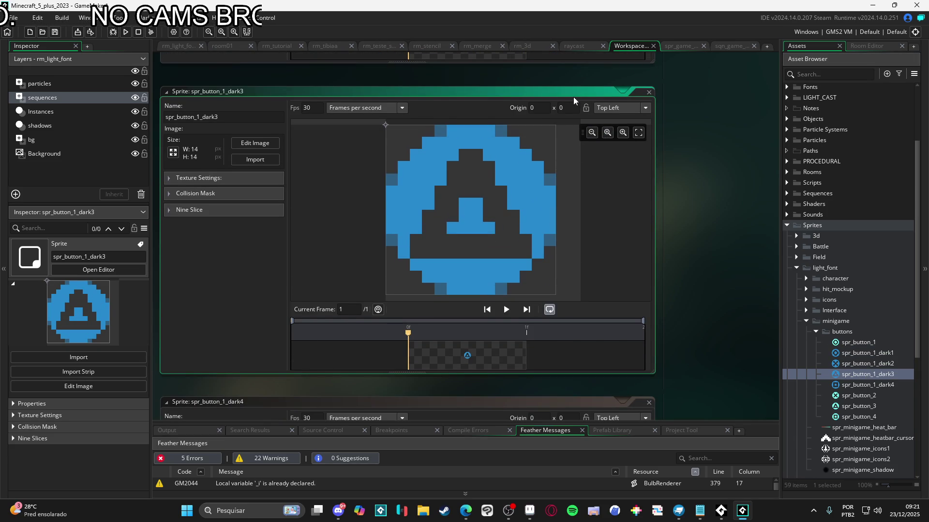
left_click(624, 108)
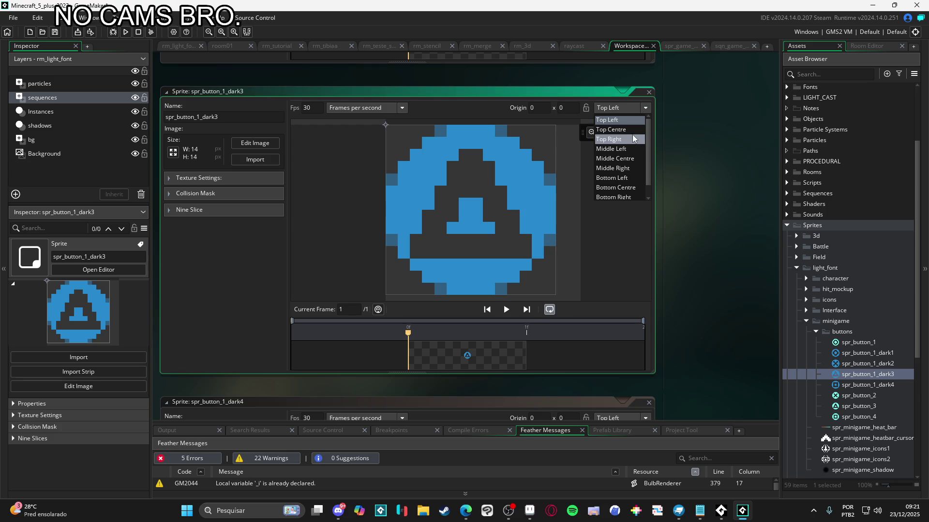
left_click(627, 159)
double_click(866, 385)
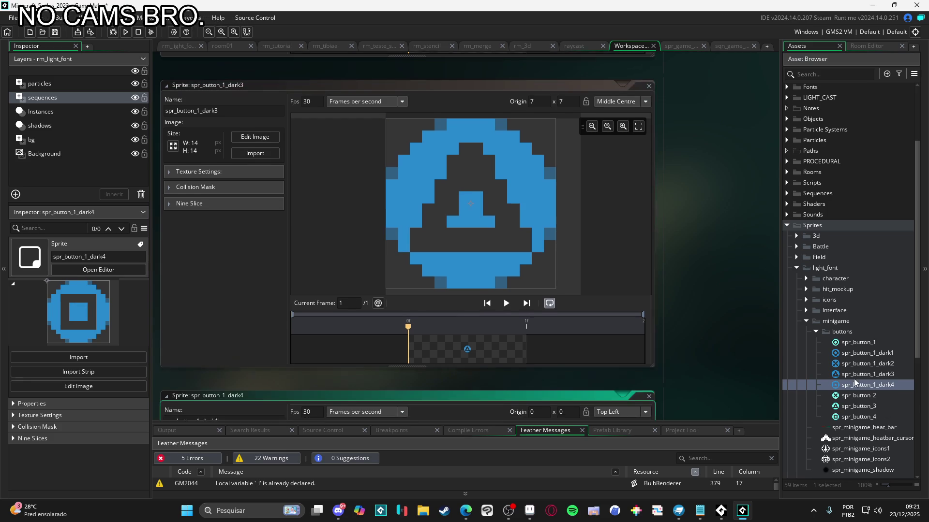
left_click(619, 108)
left_click(627, 159)
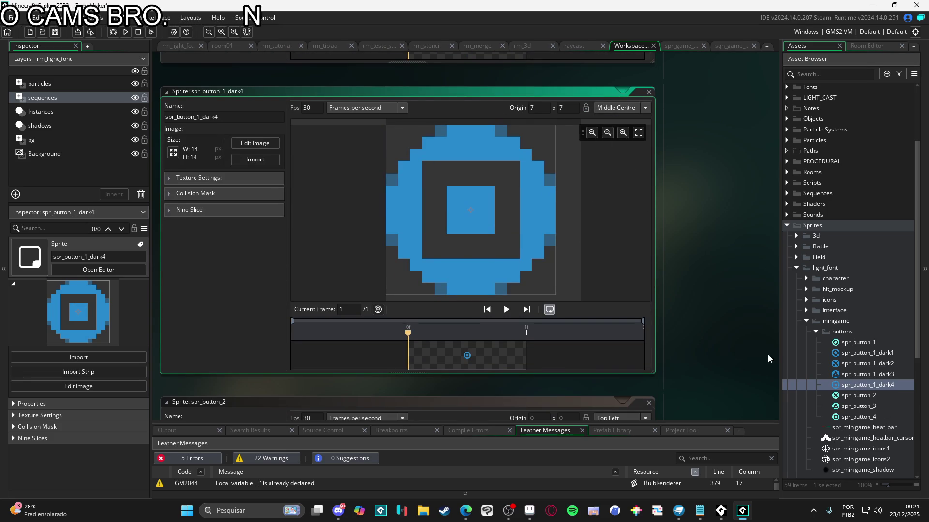
double_click(883, 396)
left_click(617, 108)
left_click(627, 159)
double_click(846, 407)
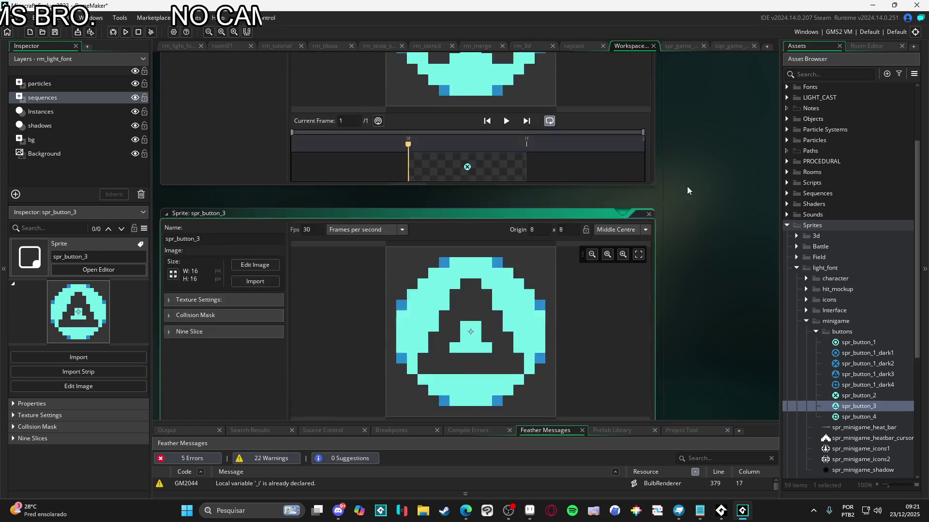
double_click(859, 417)
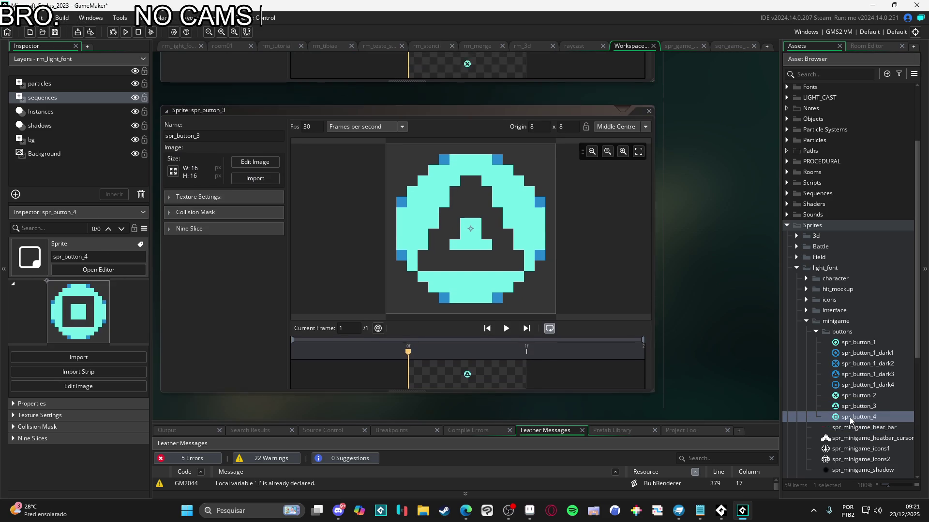
left_click(599, 111)
left_click(623, 159)
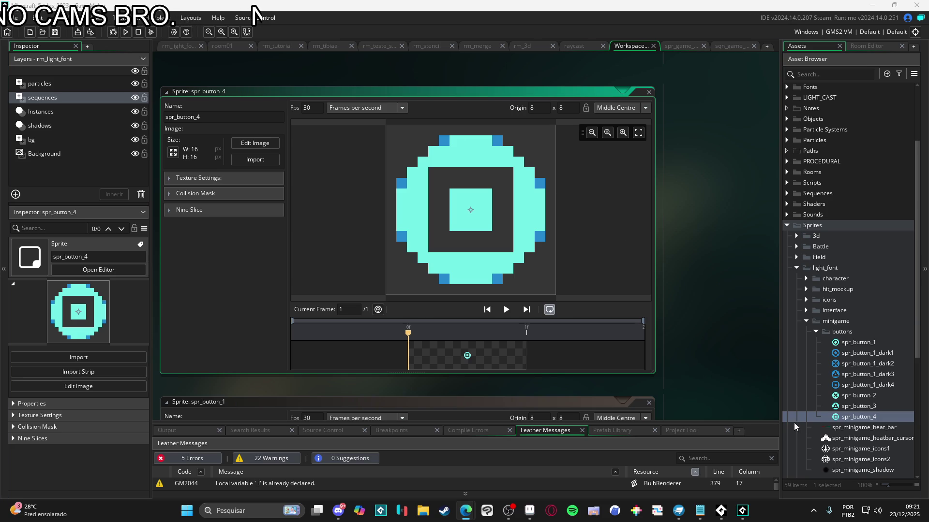
scroll(803, 387, "down", 2)
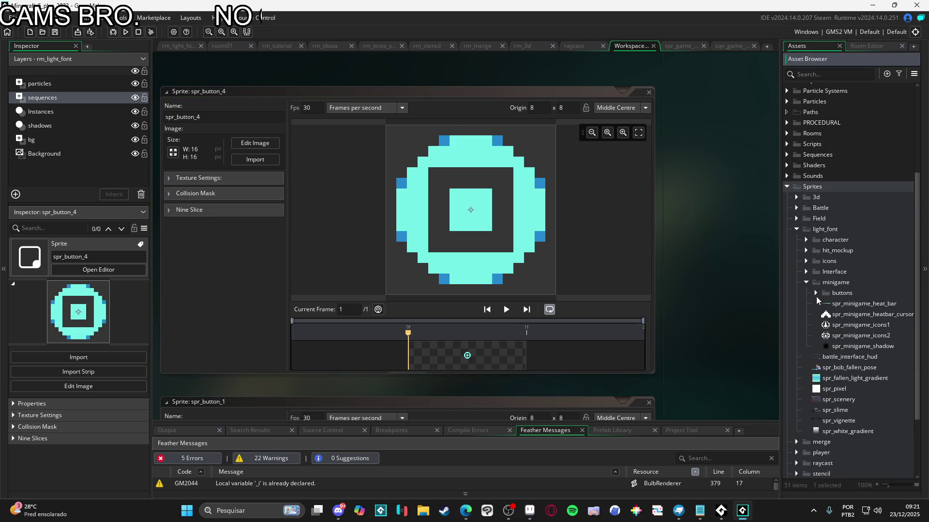
left_click(805, 283)
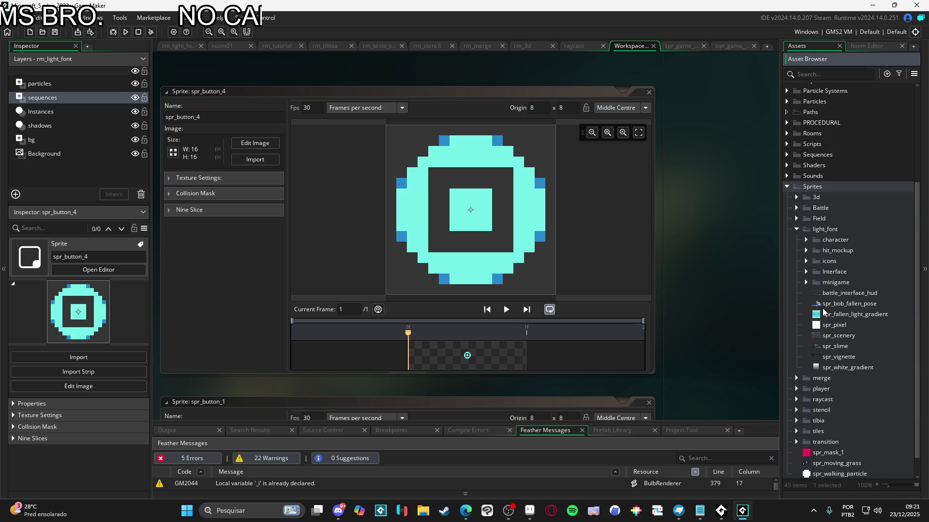
Step: Create a new sequence named sqn_minigame in the Sequences folder
scroll(820, 310, "down", 1)
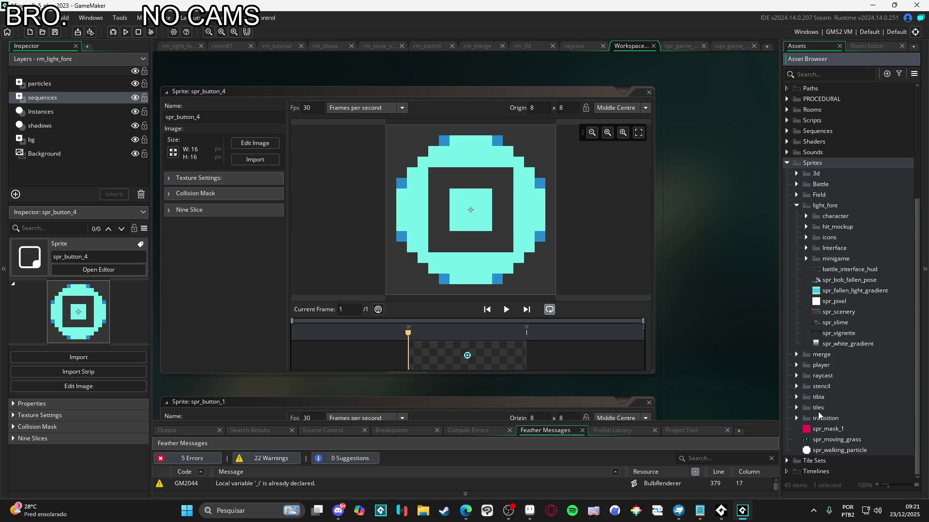
scroll(826, 426, "up", 4)
scroll(830, 386, "up", 4)
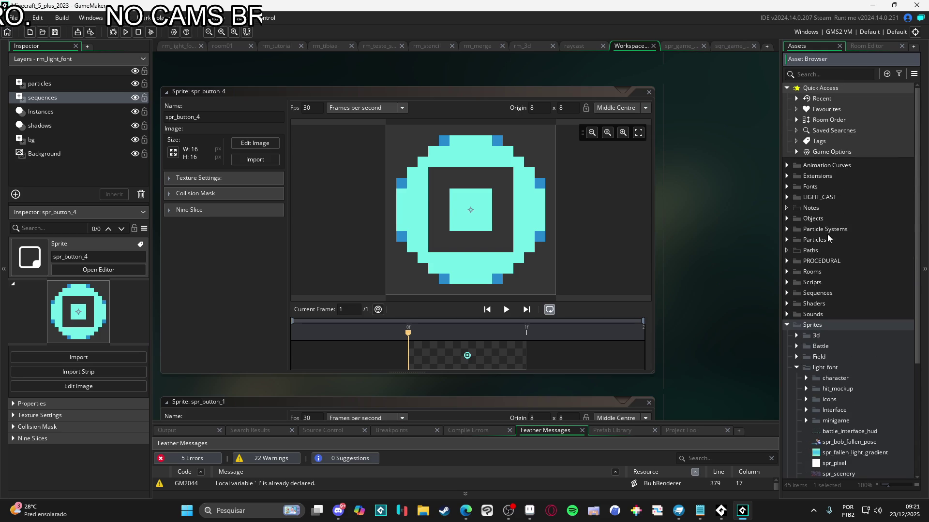
left_click(788, 292)
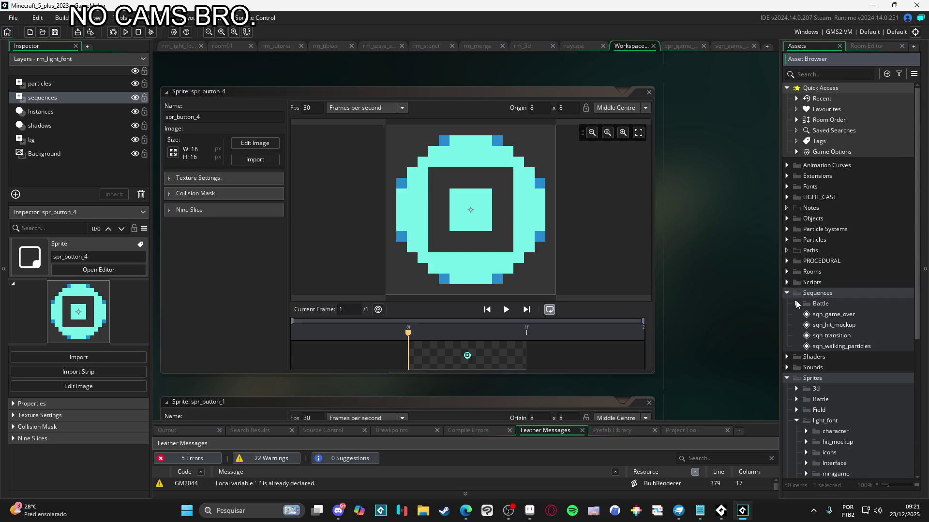
right_click(817, 297)
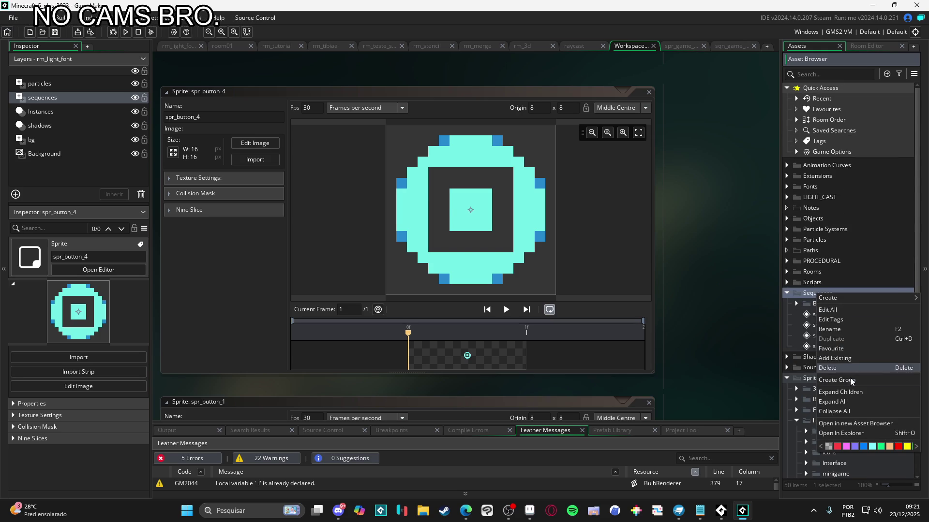
left_click(858, 293)
right_click(858, 293)
mouse_move(834, 297)
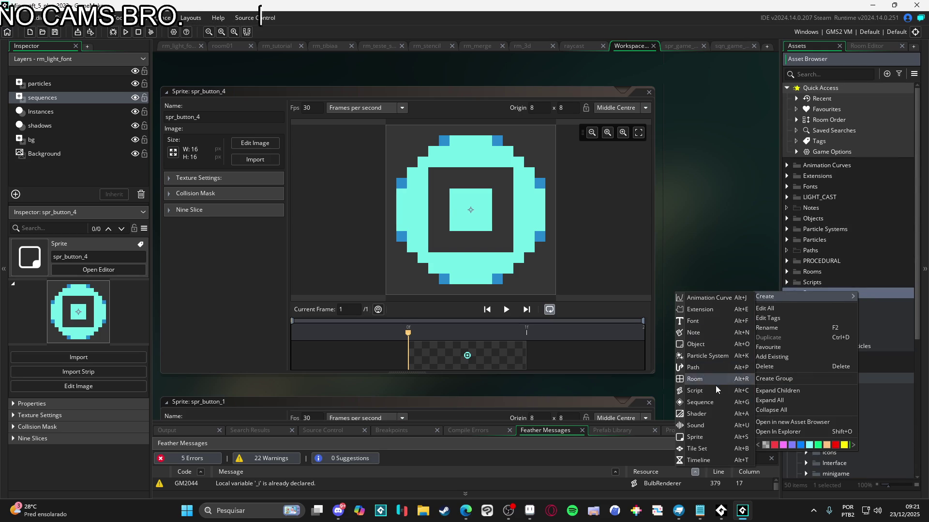
left_click(726, 403)
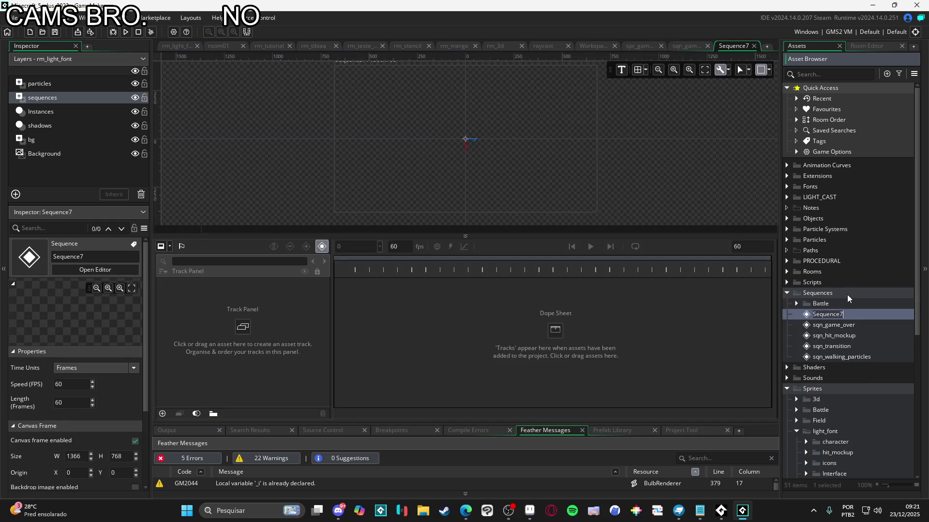
type("sqn_minig")
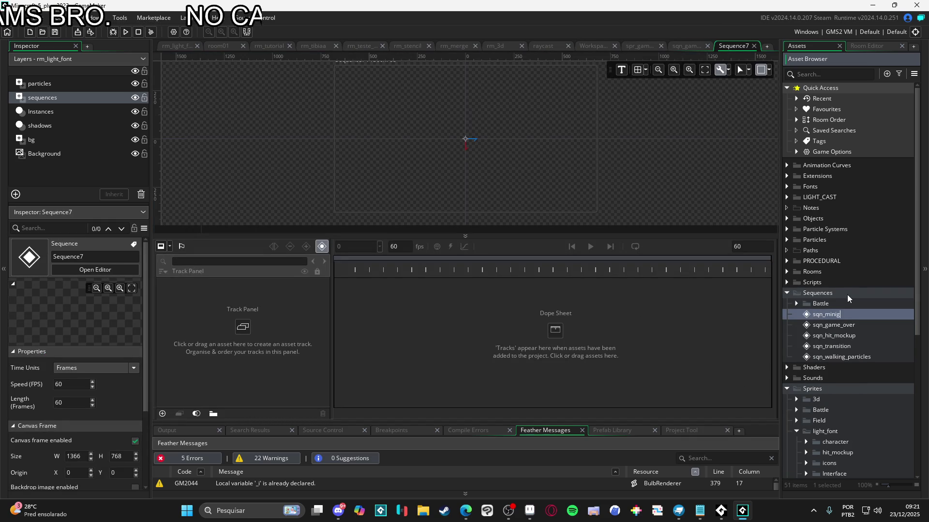
type("ame")
key("Return")
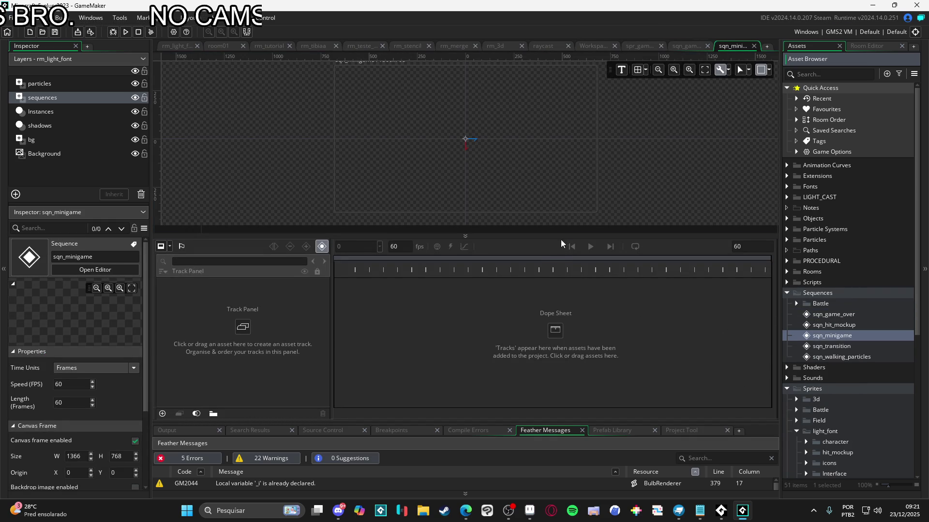
Step: Resize the sequence's canvas frame to 480x270 and show it enabled
left_click_drag(559, 240, 556, 314)
scroll(547, 248, "up", 3)
scroll(518, 227, "down", 2)
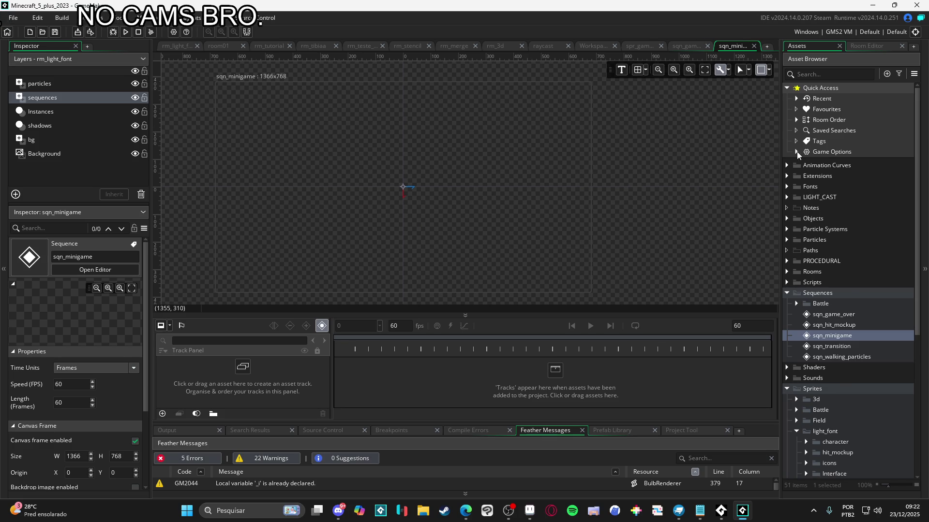
left_click(761, 70)
left_click(769, 70)
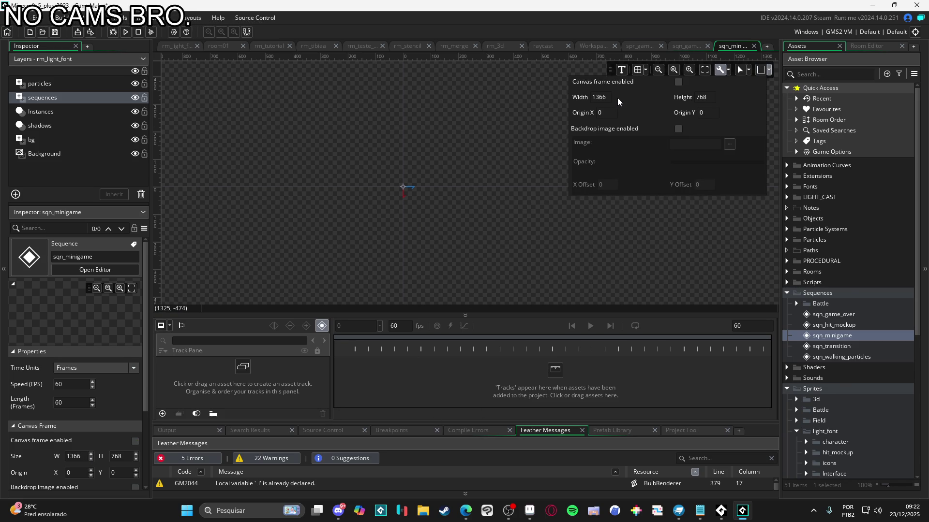
double_click(594, 97)
type("480")
key("Tab")
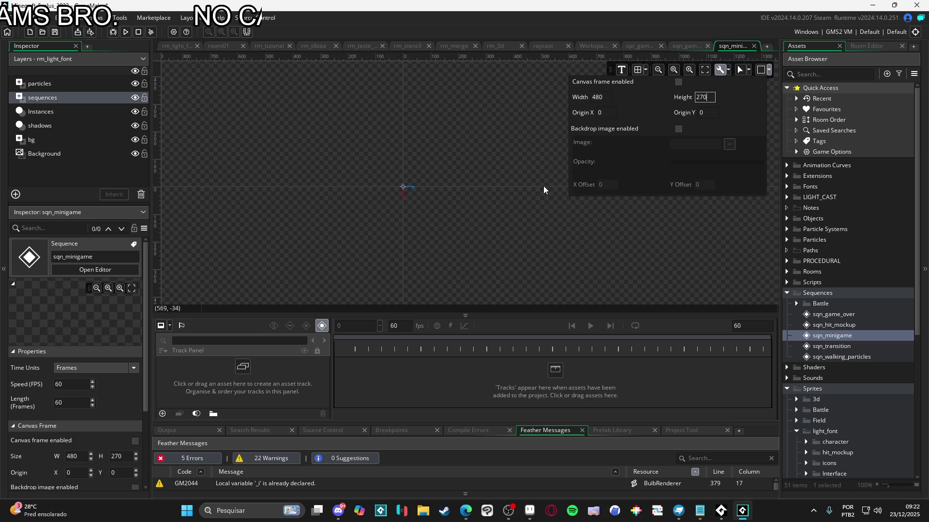
scroll(513, 213, "down", 3)
left_click(760, 71)
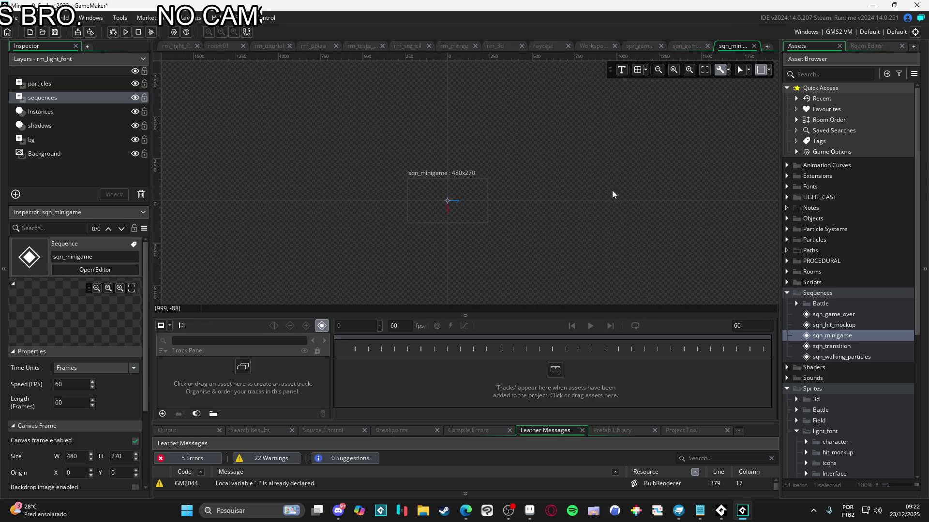
Step: Select the spr_scenery sprite in the Asset Browser
scroll(486, 203, "up", 5)
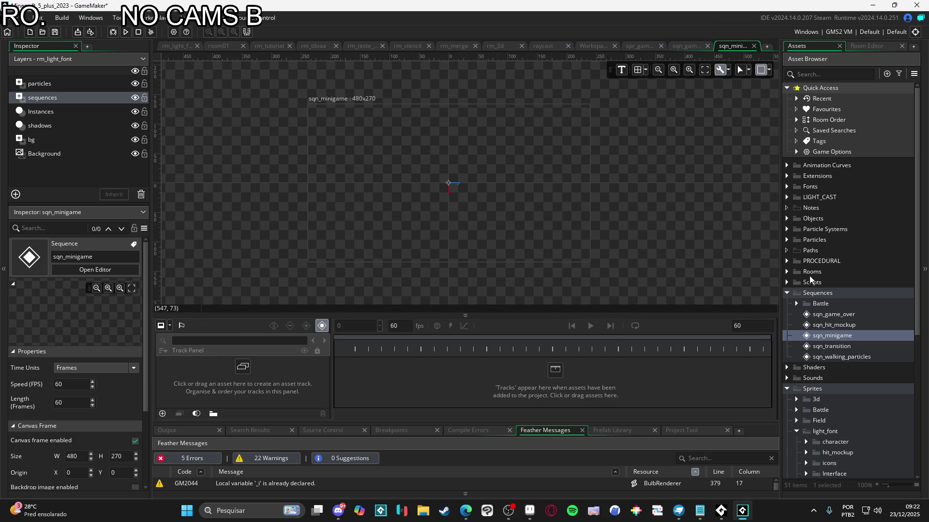
scroll(814, 281, "down", 7)
left_click(839, 322)
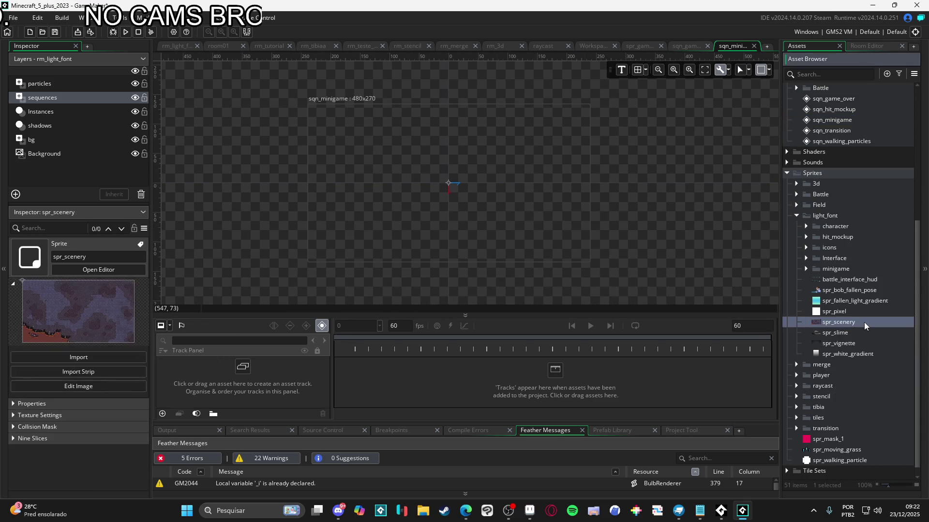
Step: Drop spr_scenery onto the sqn_minigame canvas as a track and confirm its image is 1134x636
mouse_move(864, 323)
left_mouse_down()
mouse_move(426, 216)
mouse_move(795, 316)
mouse_move(408, 213)
mouse_move(460, 197)
mouse_move(448, 198)
mouse_move(458, 173)
mouse_move(517, 164)
left_mouse_up()
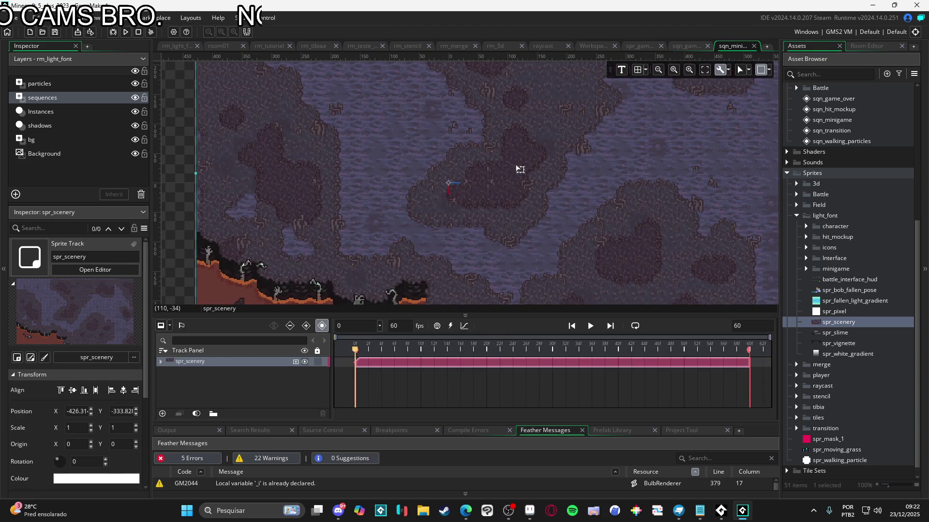
scroll(542, 189, "down", 2)
double_click(838, 322)
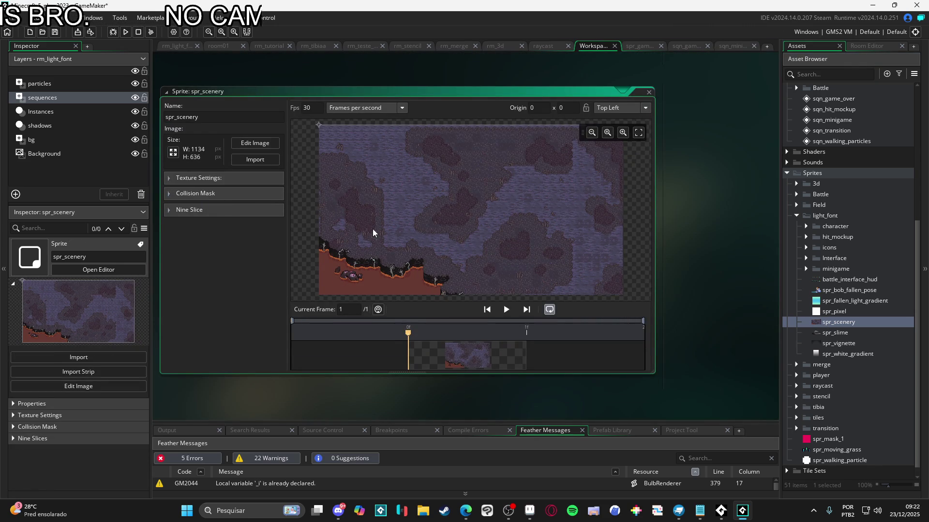
left_click(257, 144)
scroll(467, 213, "up", 6)
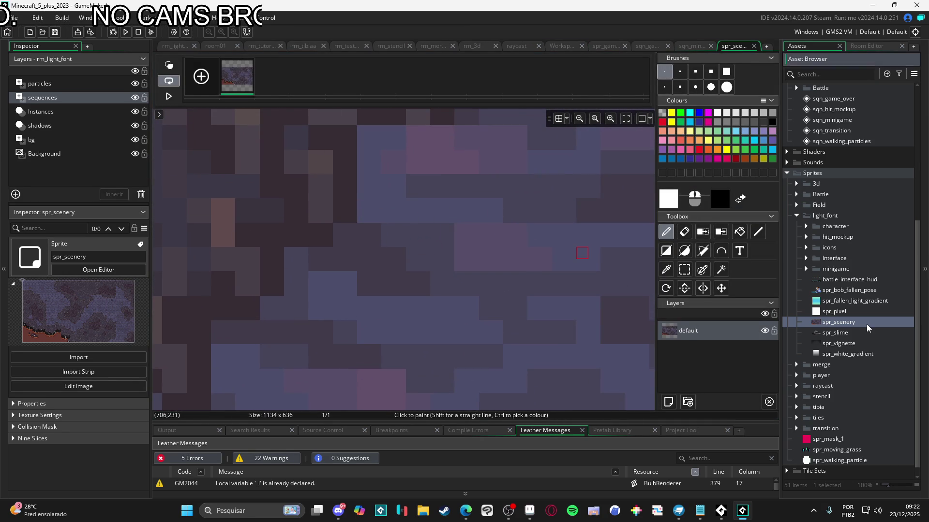
key("ctrl+Tab")
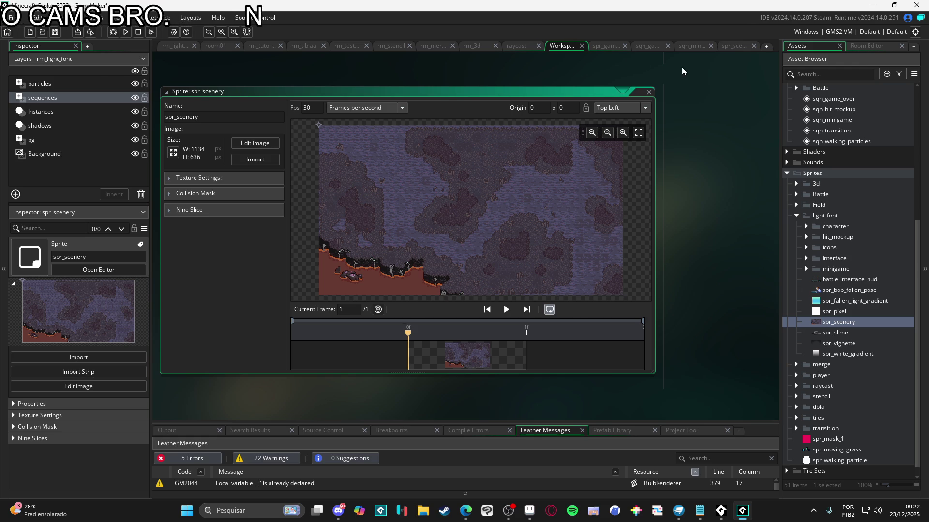
left_click(692, 48)
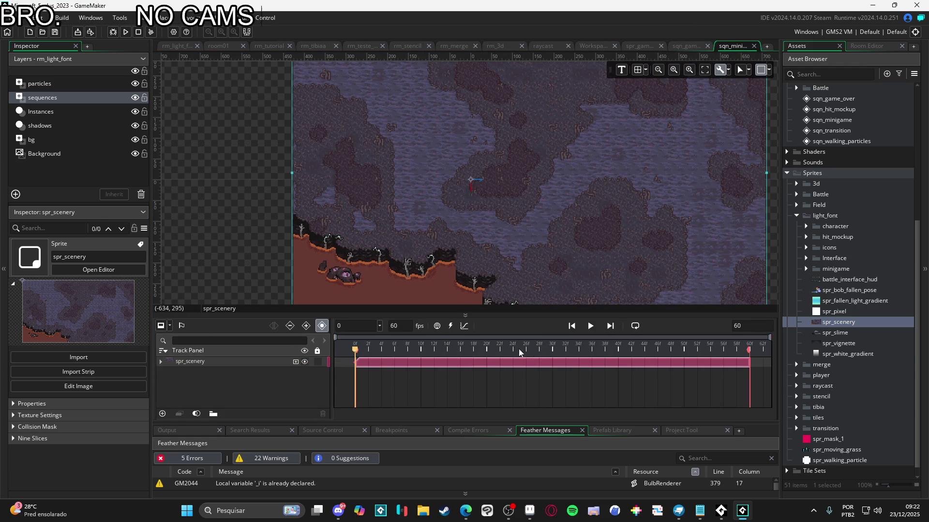
left_click(295, 361)
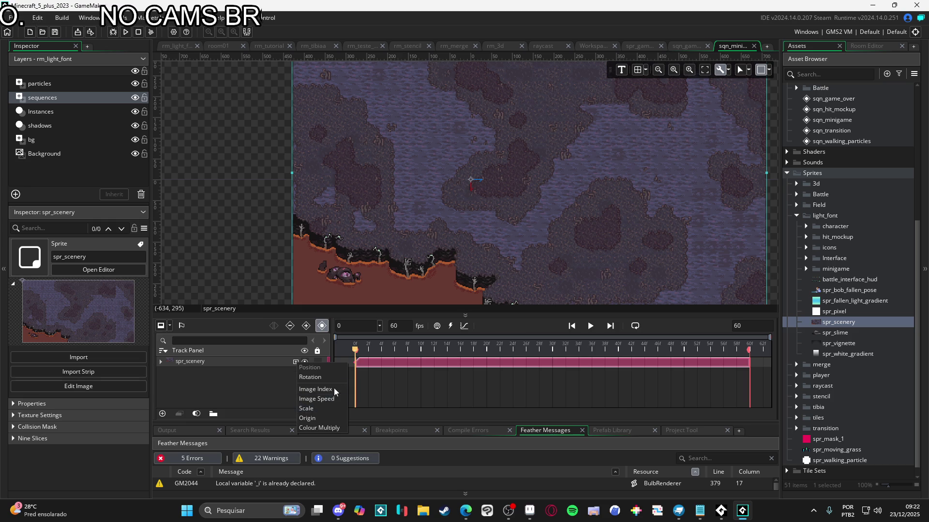
Step: Add a Scale property of 50 x 50 to the spr_scenery track
left_click(335, 408)
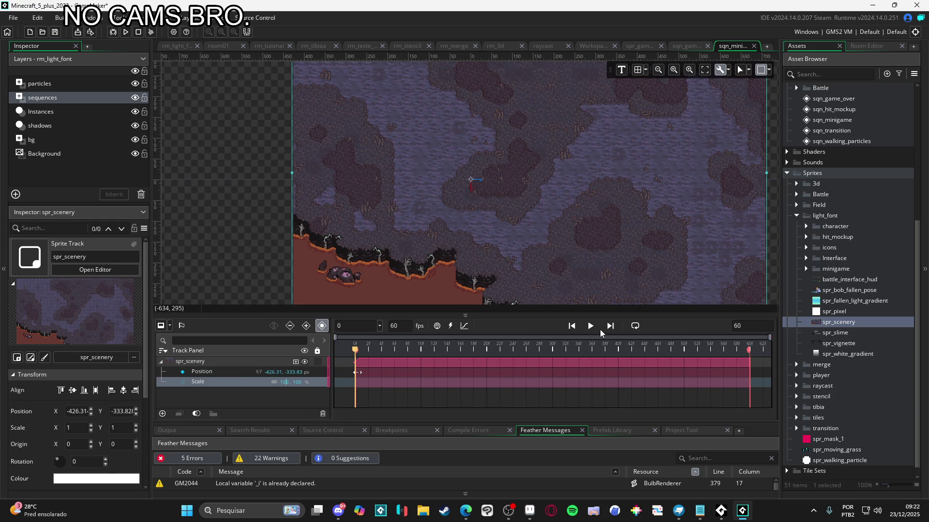
type("50")
key("Tab")
type("50")
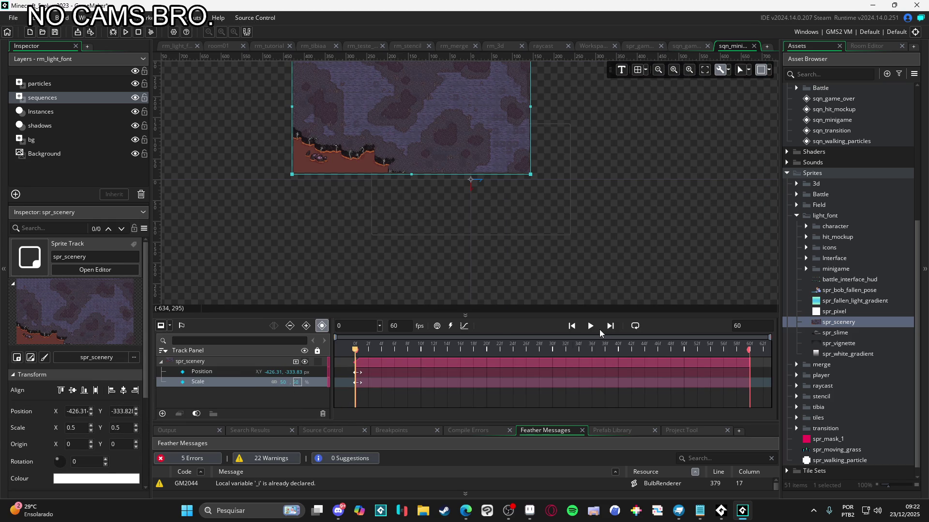
Step: Move the halved backdrop to position -283.5, -159 inside the 480x270 frame
left_click_drag(411, 104, 475, 178)
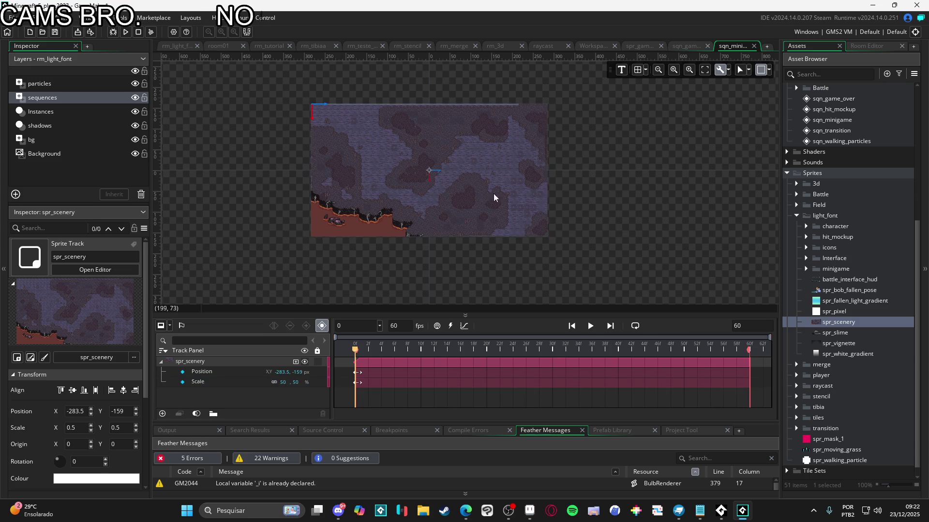
scroll(533, 207, "up", 3)
scroll(646, 228, "down", 3)
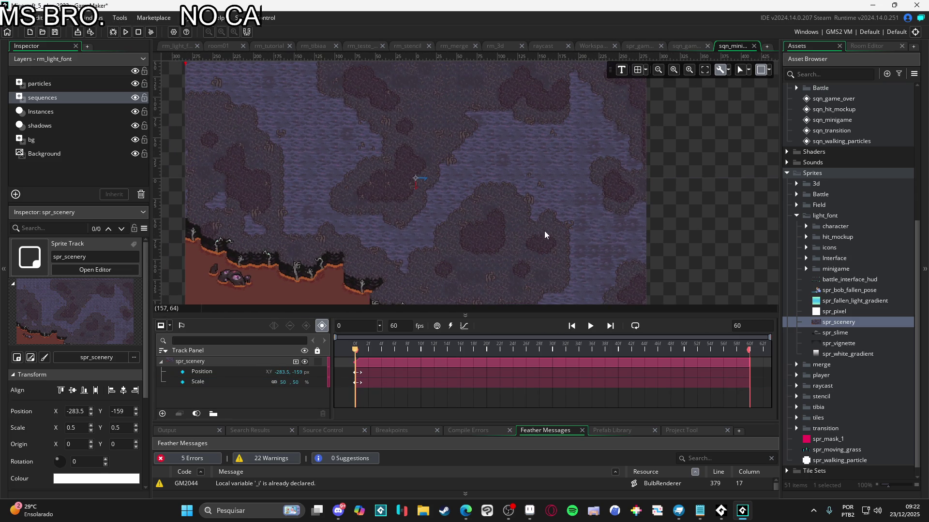
scroll(601, 216, "up", 3)
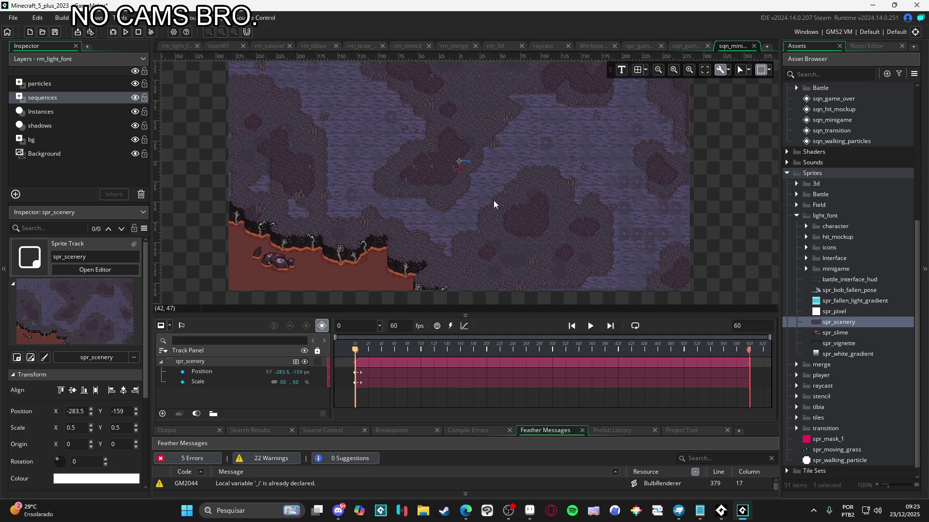
scroll(495, 199, "right", 2)
scroll(652, 272, "right", 1)
scroll(599, 264, "down", 1)
scroll(580, 256, "left", 1)
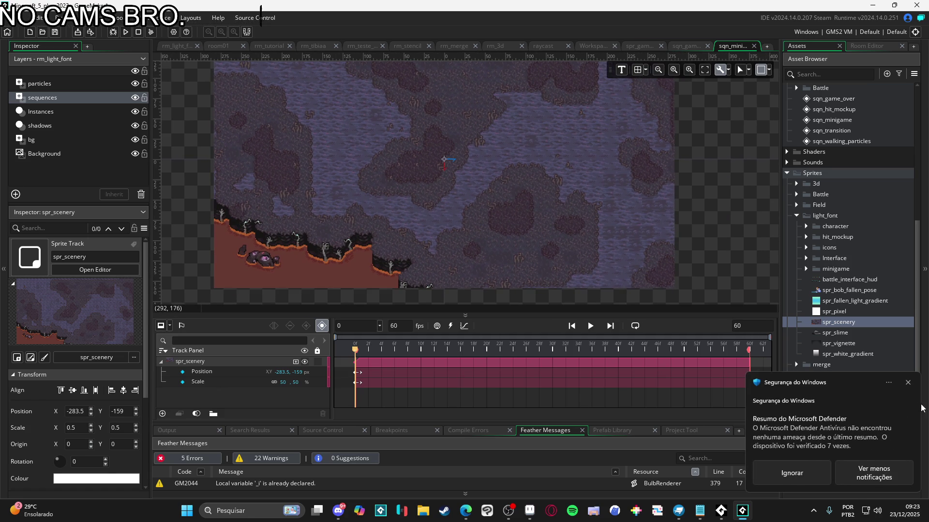
left_click(908, 382)
scroll(515, 258, "right", 2)
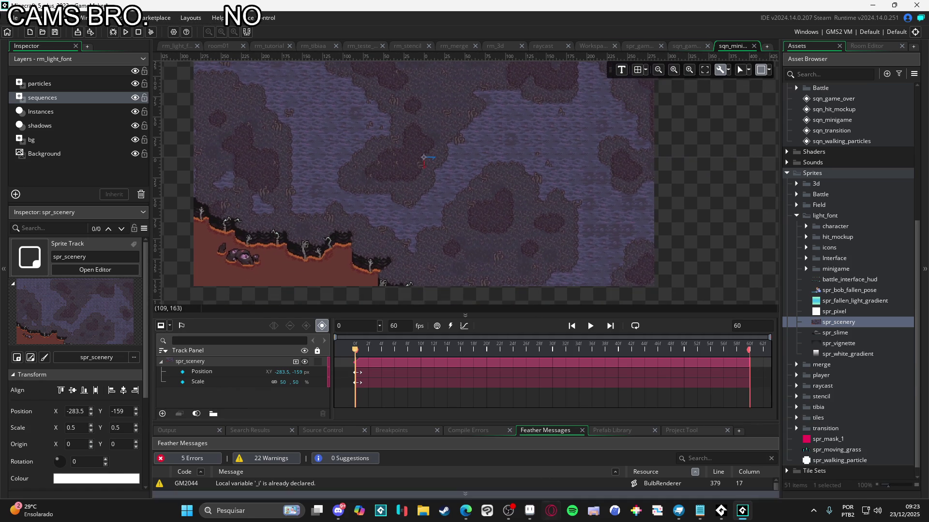
left_click(535, 519)
Step: Bring up the interface_mockup file in Aseprite
left_click(344, 29)
left_click(268, 29)
left_click(199, 29)
scroll(455, 231, "up", 6)
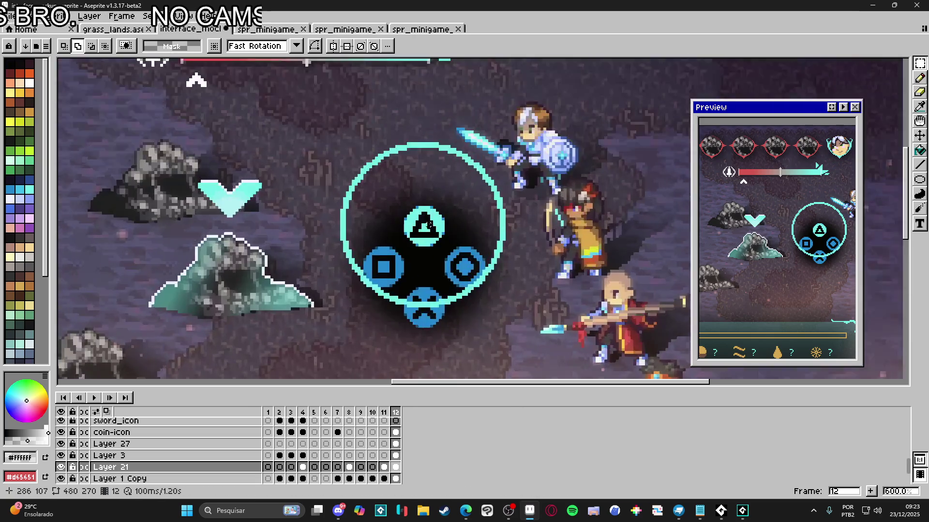
Step: Inspect the mockup's layers, sampling the triangle's cyan and toggling Layer 3's visibility
left_click(454, 231)
key("b")
left_click(441, 219, "alt")
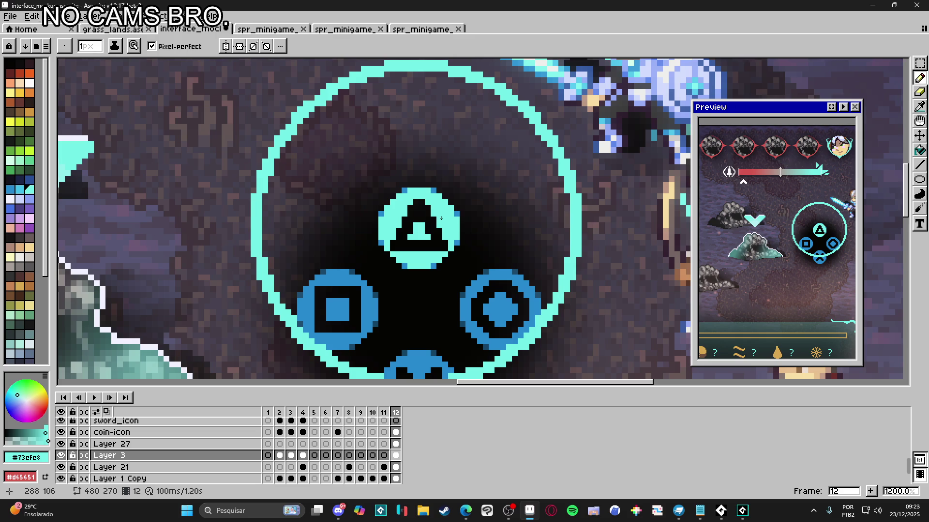
left_click(61, 456)
left_click(60, 456)
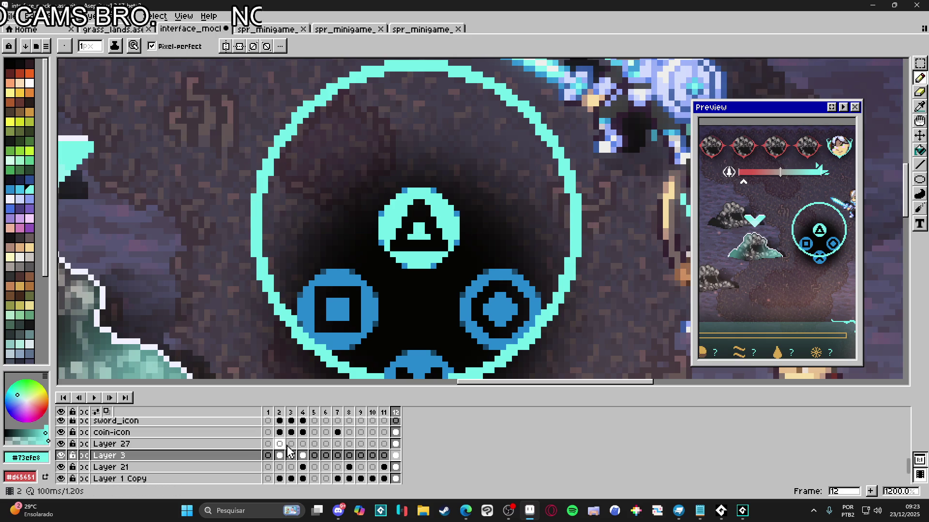
left_click(396, 444)
left_click(396, 421)
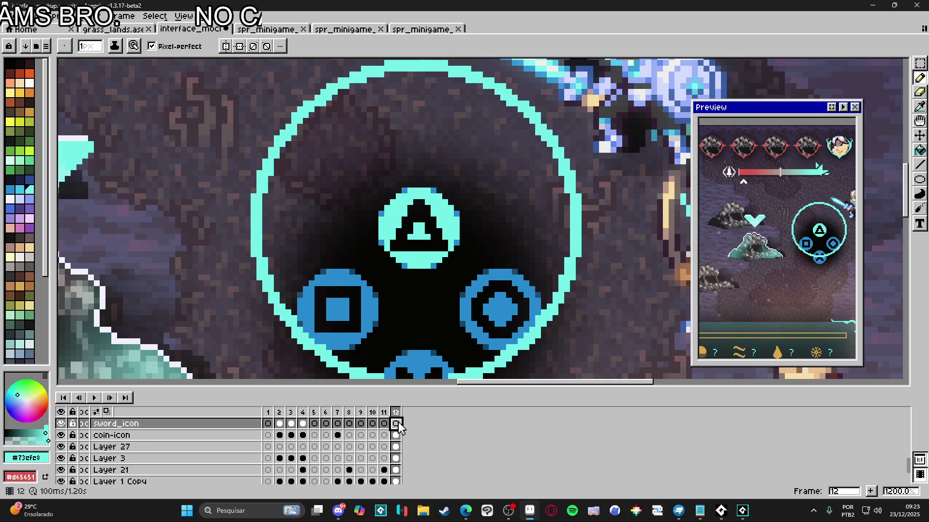
scroll(433, 174, "up", 1)
scroll(433, 175, "down", 1)
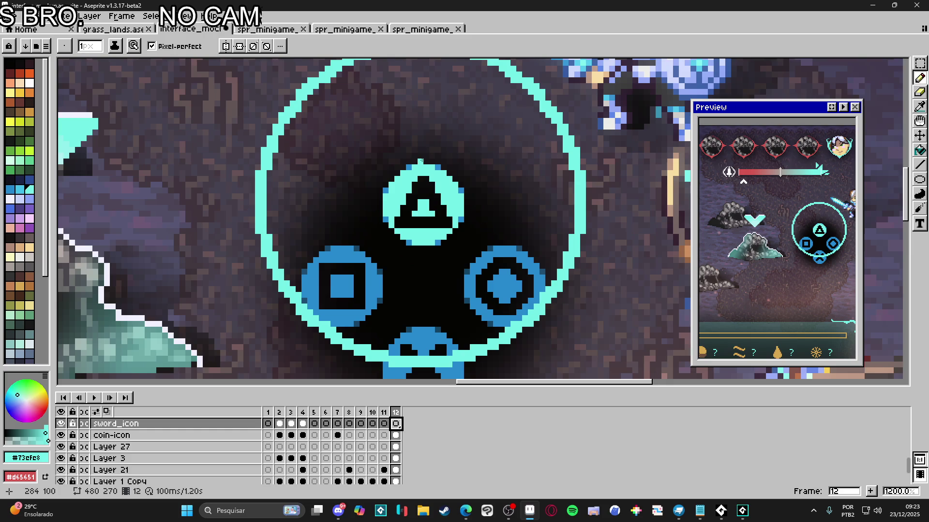
scroll(425, 161, "down", 4)
Step: On Layer 27, marquee-select a rectangle covering the whole cyan button ring
key("m")
left_click(323, 210, "ctrl")
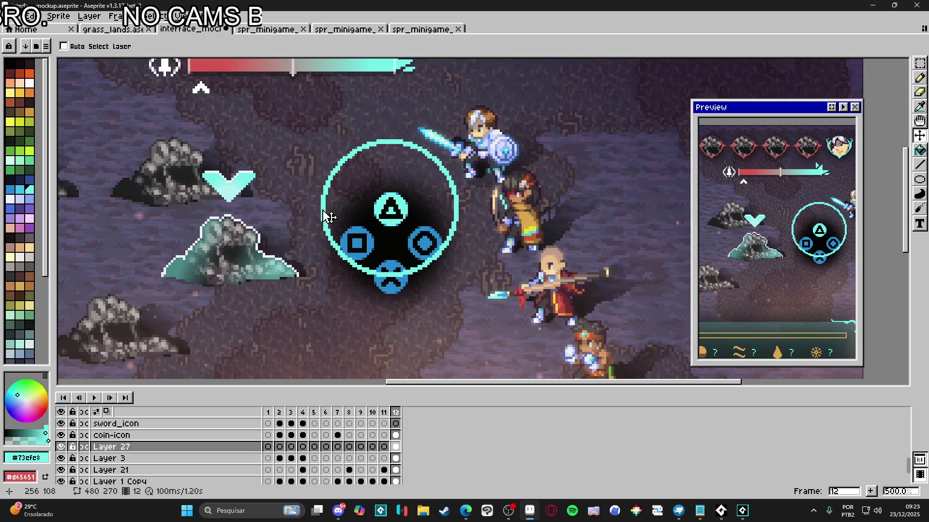
scroll(331, 160, "up", 2)
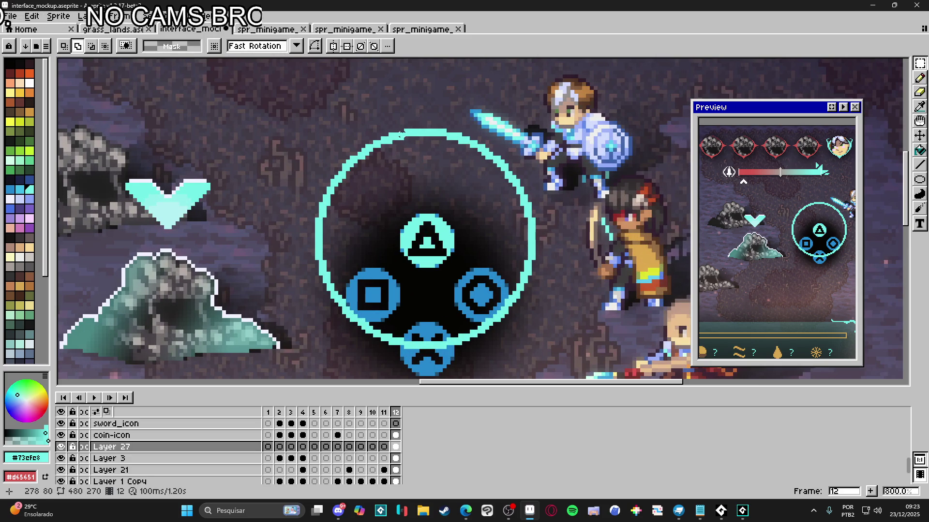
mouse_move(405, 130)
left_mouse_down()
mouse_move(328, 353)
mouse_move(324, 343)
mouse_move(314, 351)
left_mouse_up()
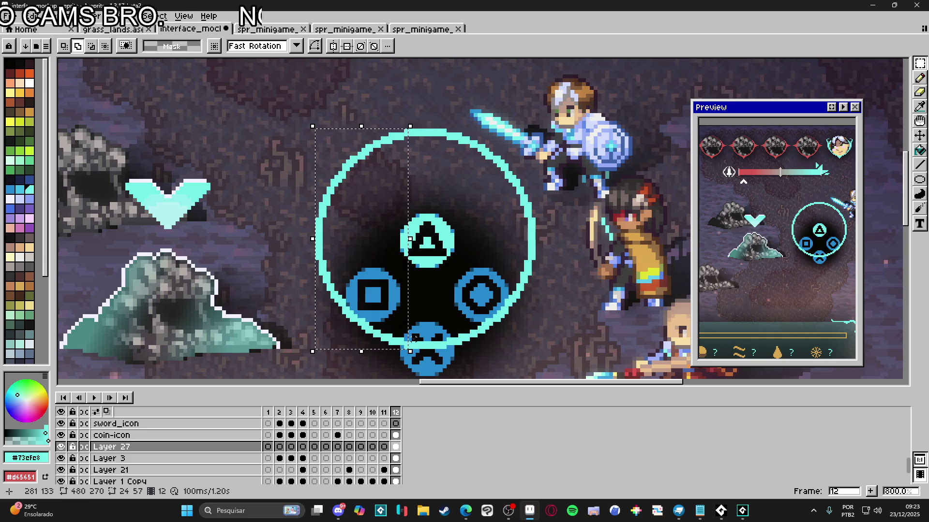
scroll(412, 341, "up", 2)
scroll(411, 345, "down", 2)
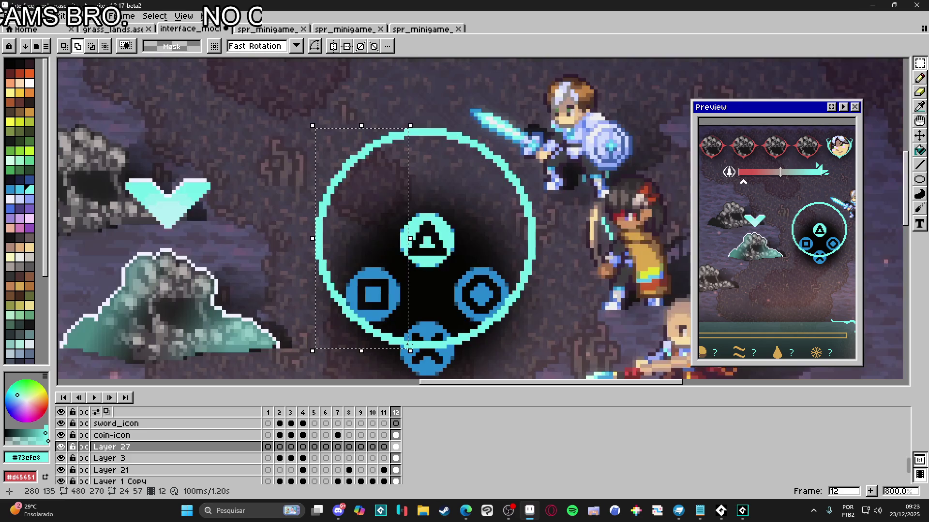
key("ctrl+z")
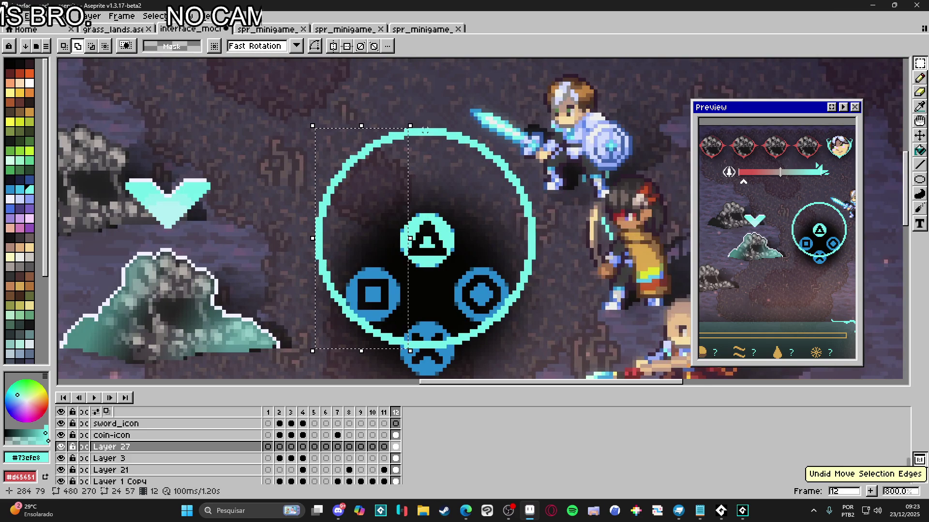
scroll(419, 353, "up", 5)
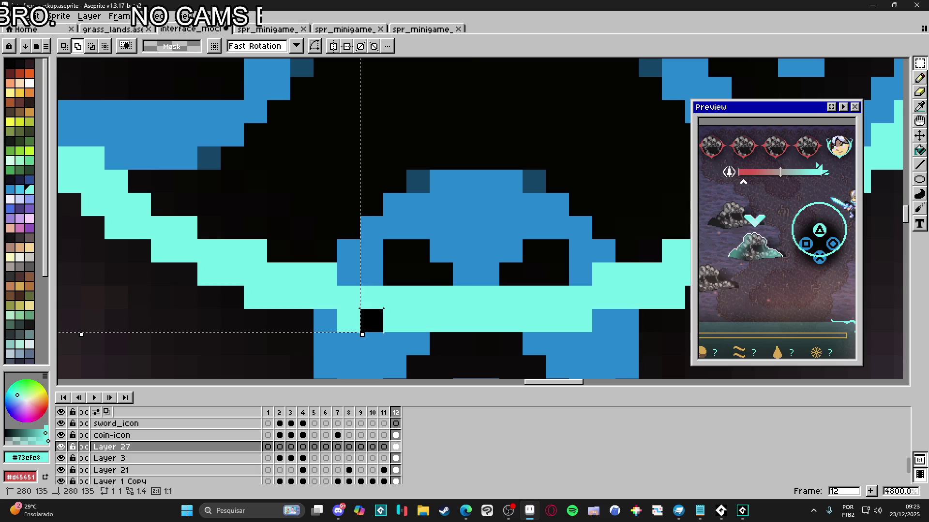
mouse_move(363, 334)
left_mouse_down()
mouse_move(415, 269)
mouse_move(466, 114)
mouse_move(517, 75)
left_mouse_up()
scroll(387, 291, "down", 5)
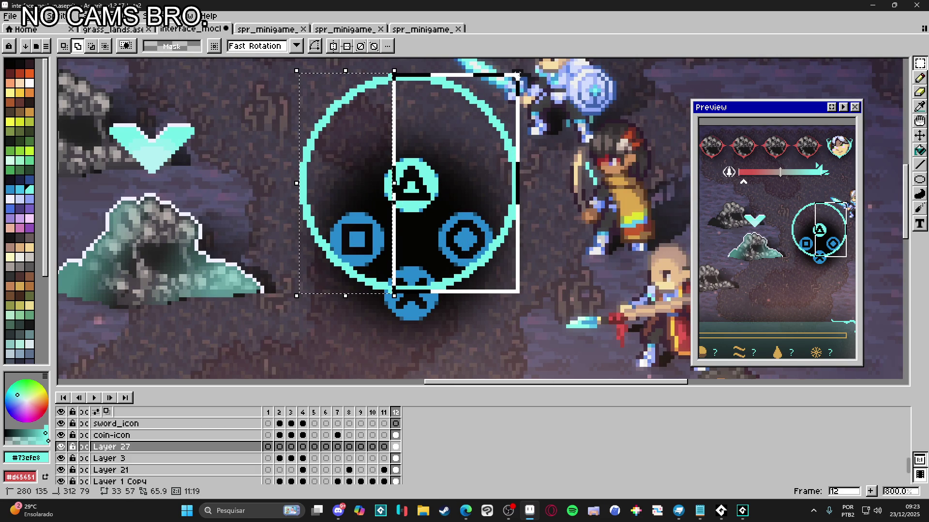
left_click_drag(517, 75, 518, 75)
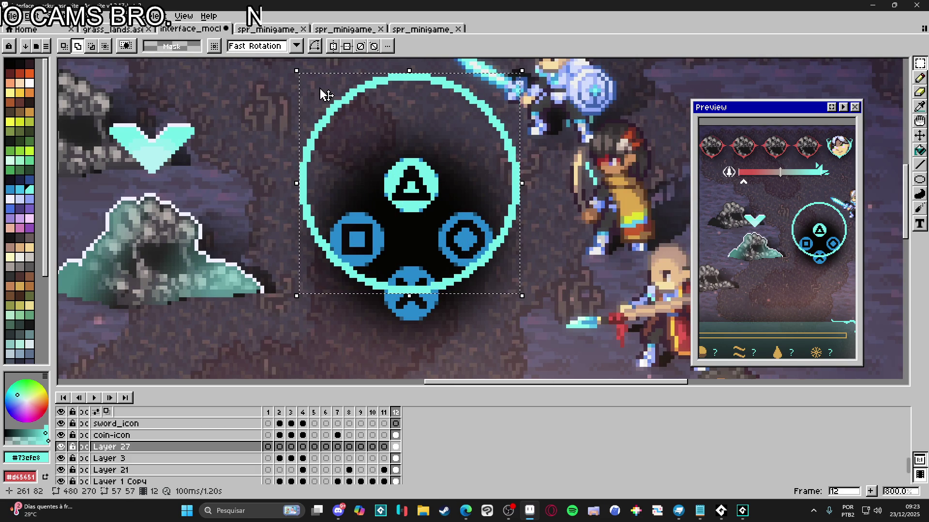
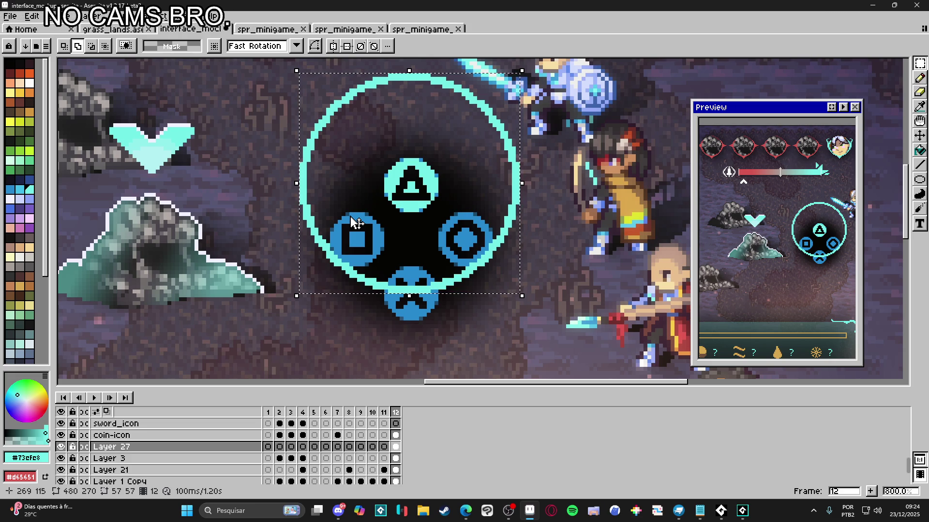
Step: Create a new 57×57 transparent sprite and paste the copied cyan ring into it
scroll(357, 223, "down", 1)
key("ctrl+d")
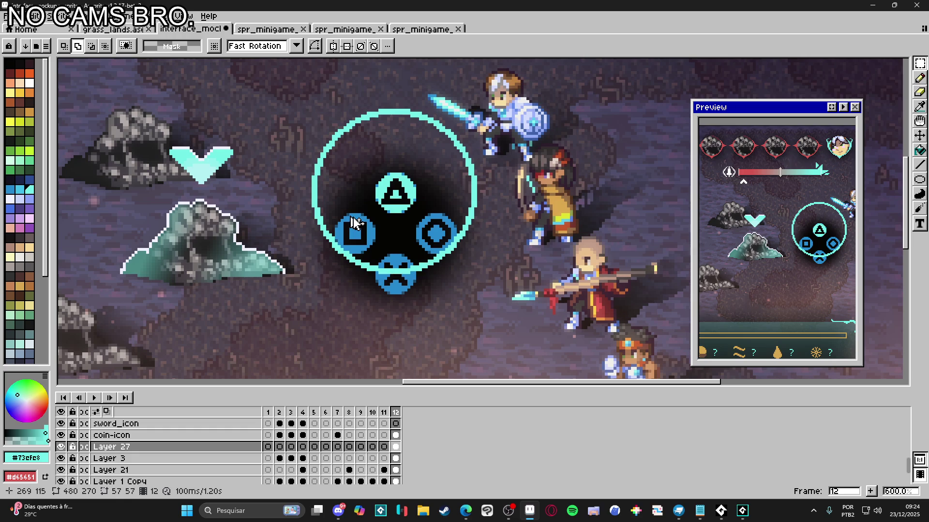
left_click(6, 15)
left_click(19, 52)
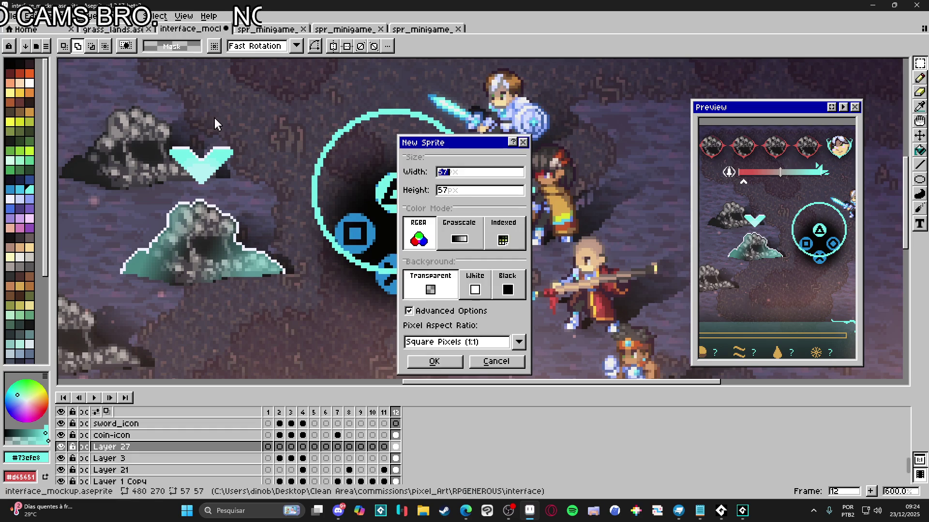
left_click(434, 362)
key("ctrl+v")
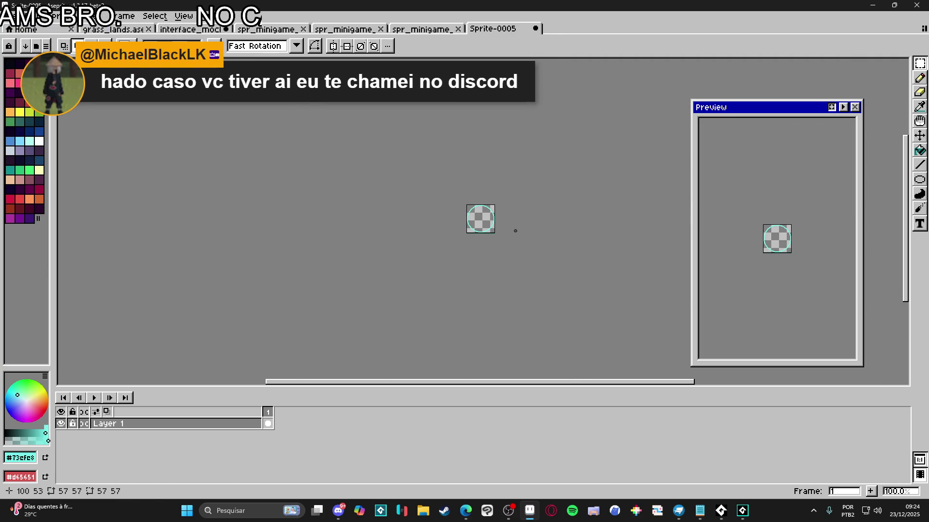
Step: Save the new sprite as spr_minigame_circle.png
scroll(515, 231, "up", 3)
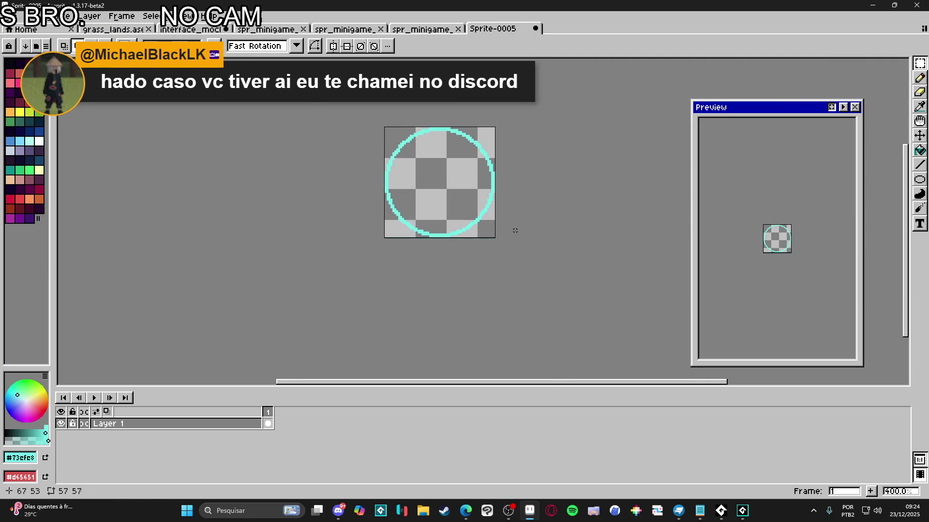
scroll(485, 298, "up", 1)
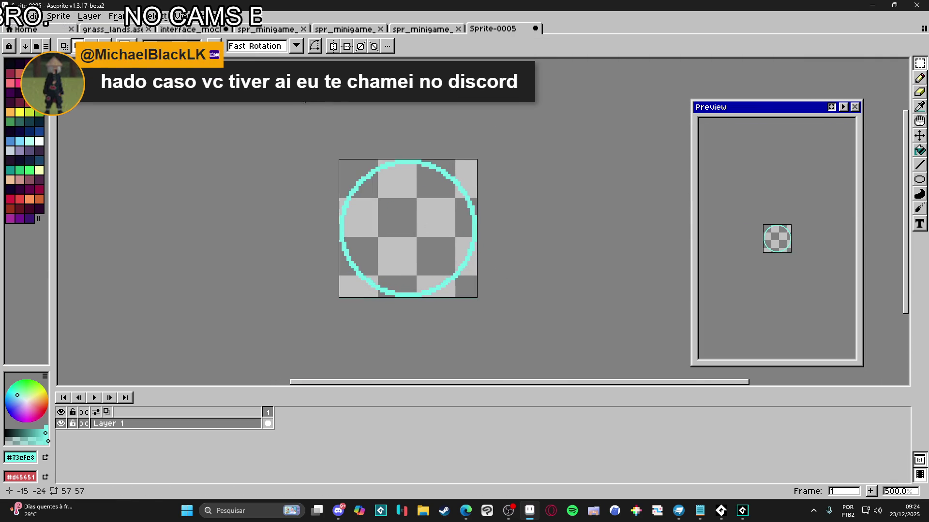
left_click(14, 16)
left_click(20, 76)
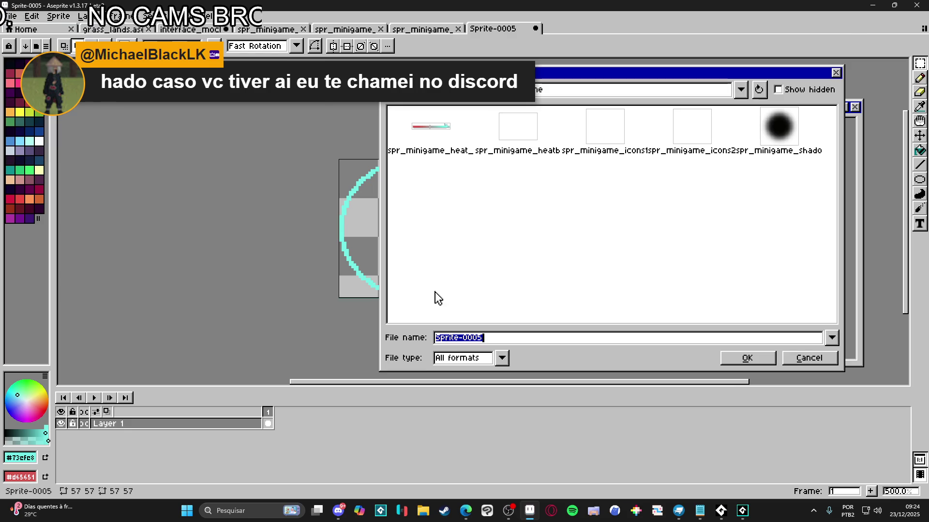
left_click(489, 355)
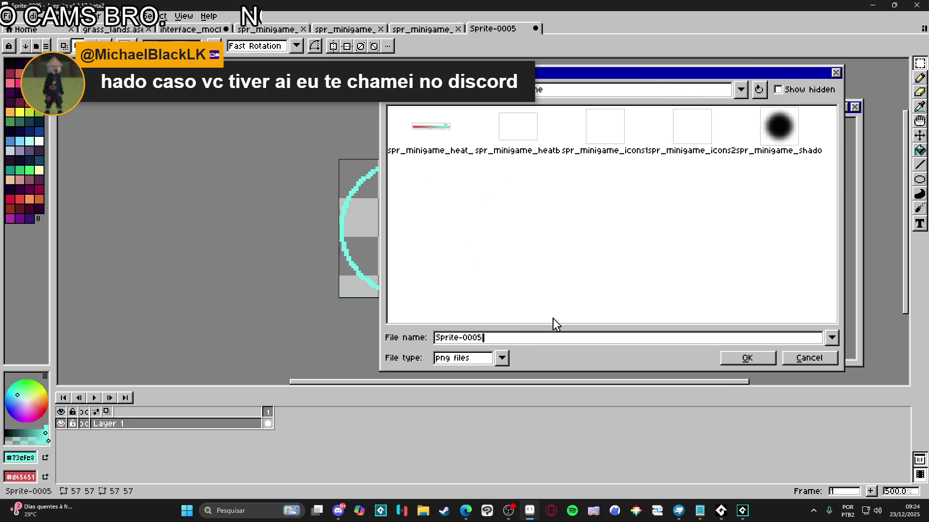
key("ctrl+a")
type("spr_minigame_")
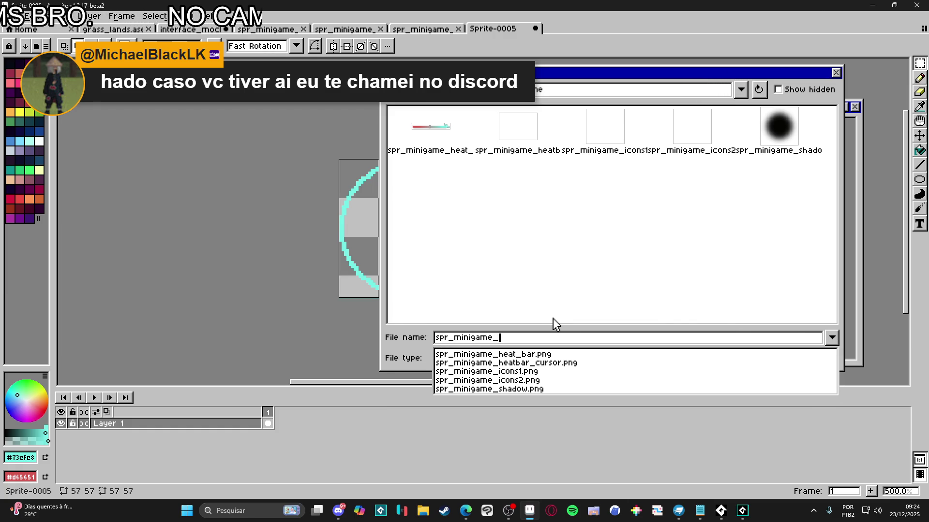
type("circle")
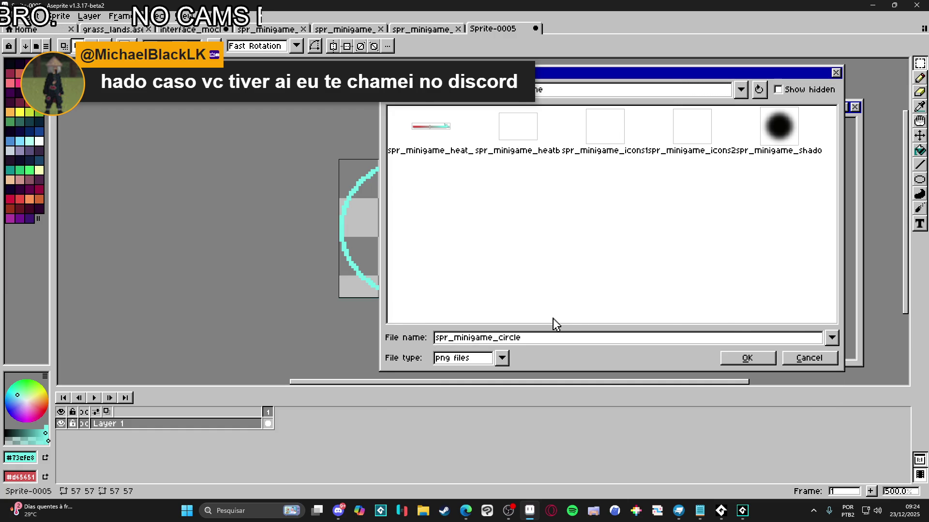
key("Return")
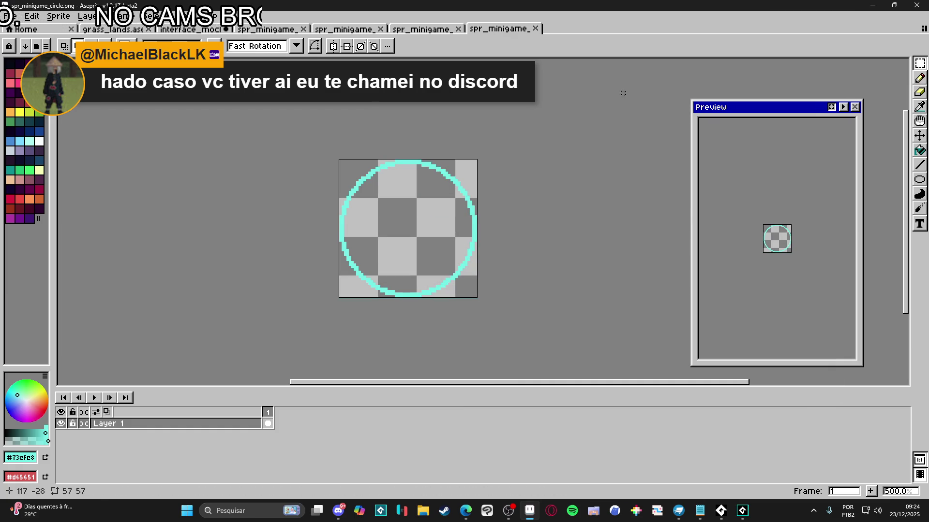
Step: Return to the interface_mockup document and make the sword_icon layer active
left_click(425, 30)
left_click(174, 30)
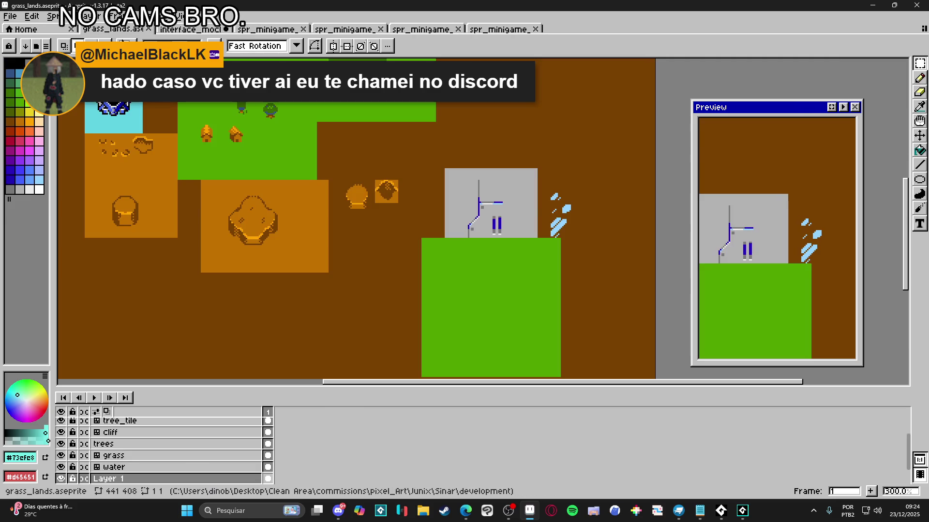
left_click(173, 31)
scroll(505, 218, "up", 1)
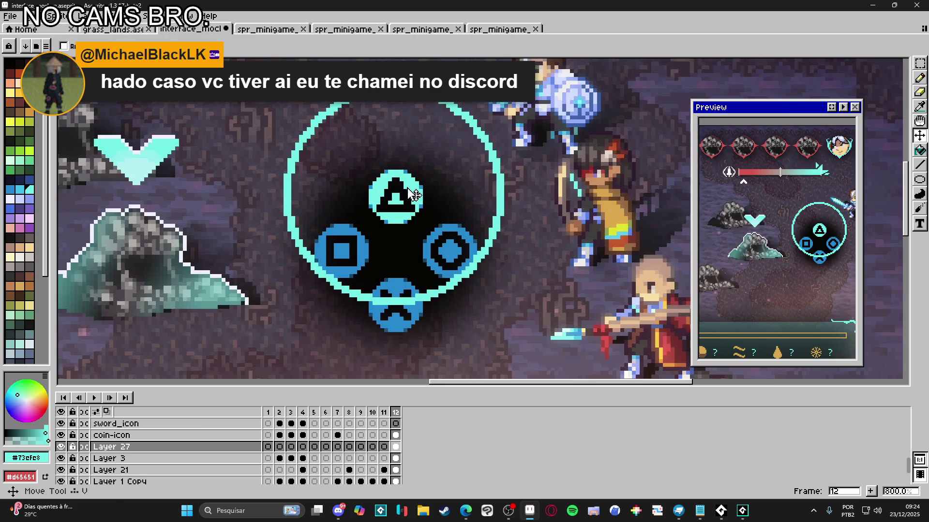
left_click(396, 435)
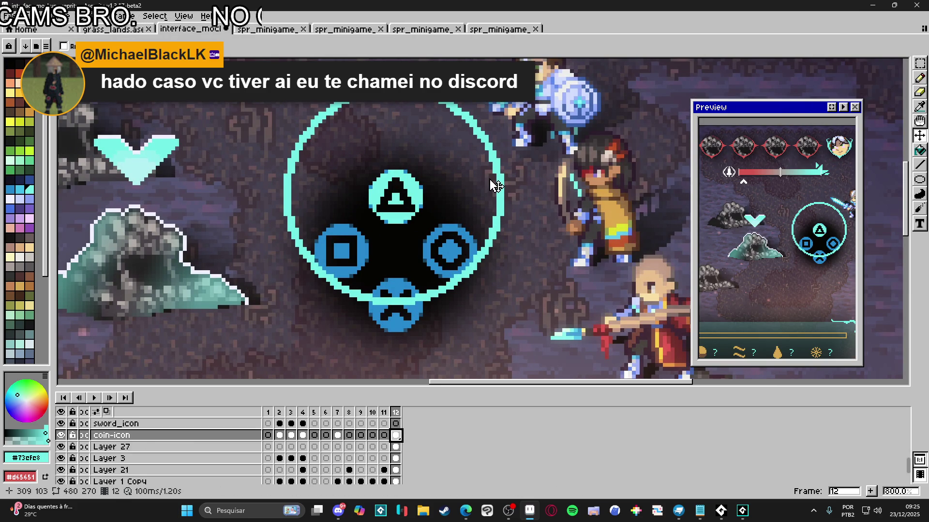
left_click(396, 424)
Step: Centre the symmetry mirror axis on the triangle button
scroll(479, 261, "up", 1)
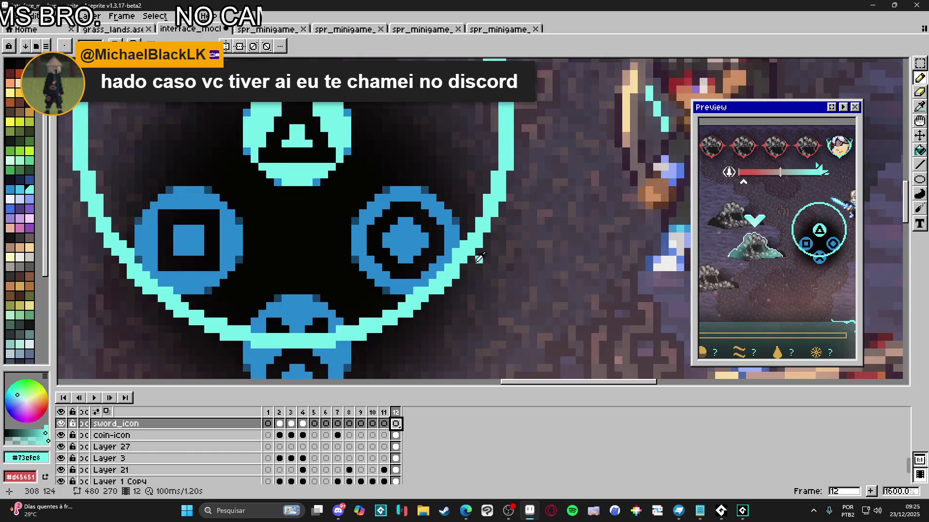
scroll(436, 217, "up", 1)
scroll(348, 101, "down", 1)
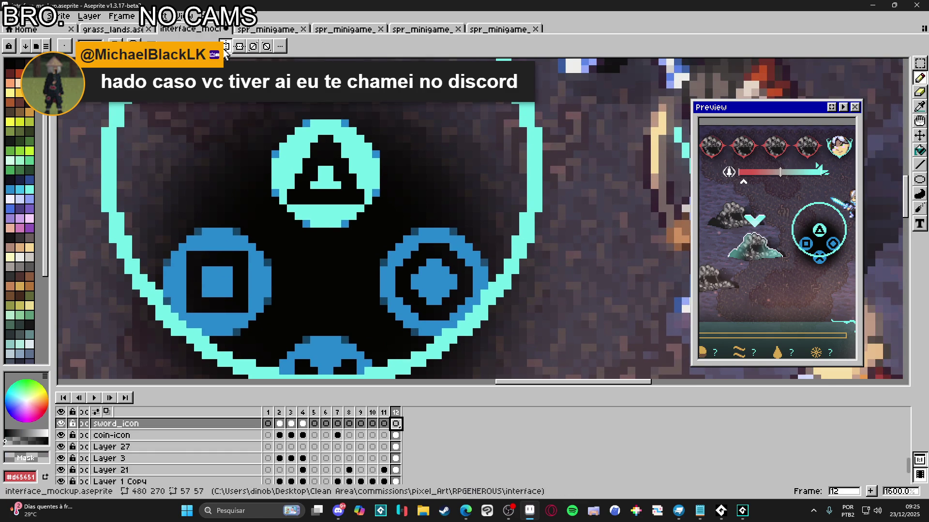
scroll(227, 59, "down", 6)
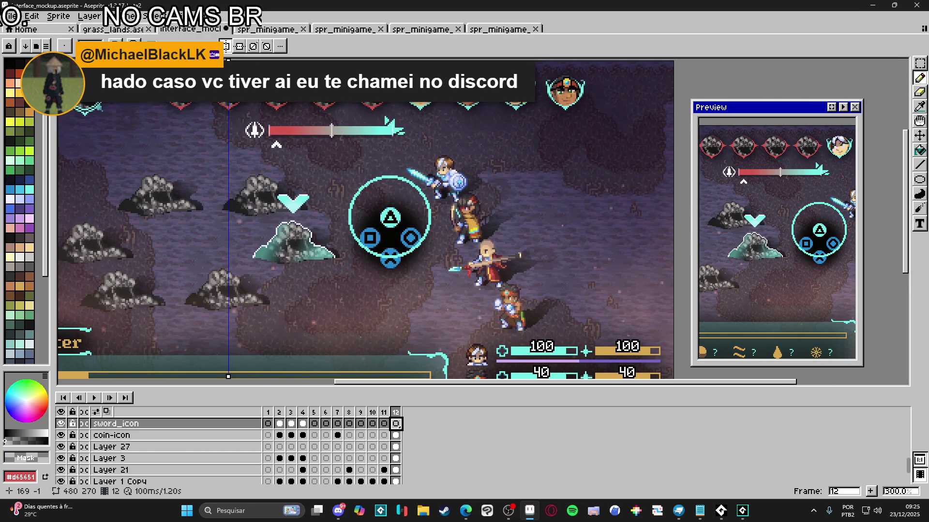
mouse_move(230, 58)
left_mouse_down()
mouse_move(404, 59)
mouse_move(391, 59)
left_mouse_up()
Step: Pick cyan #73efe8 from the canvas as the drawing colour on the sword_icon layer
scroll(390, 213, "up", 6)
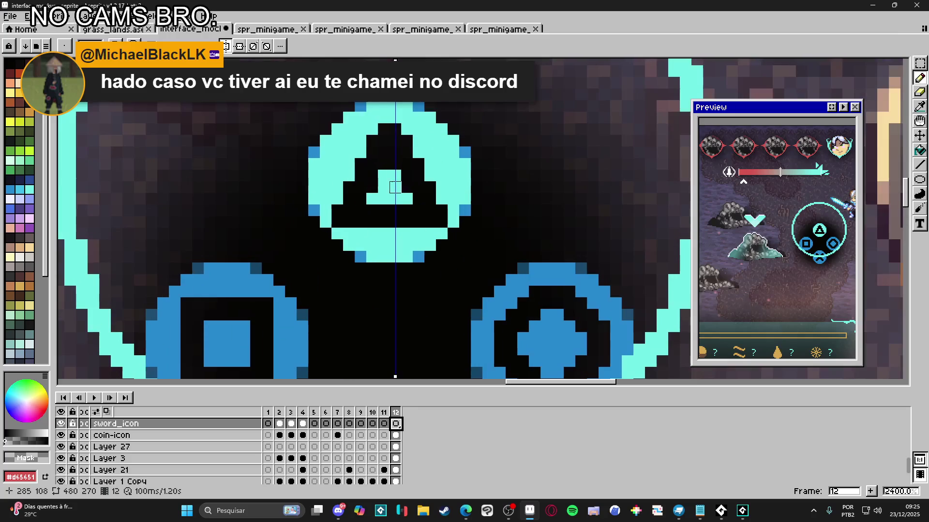
scroll(413, 143, "down", 3)
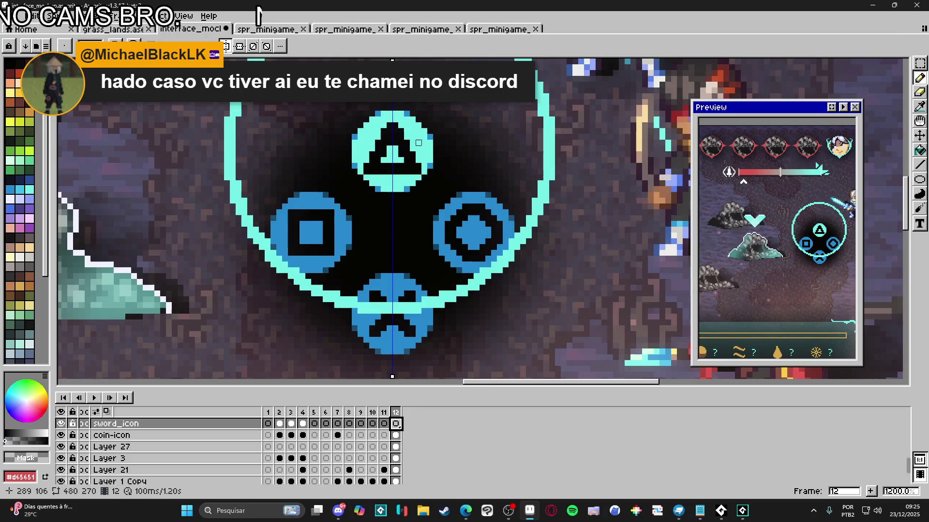
scroll(123, 154, "down", 5)
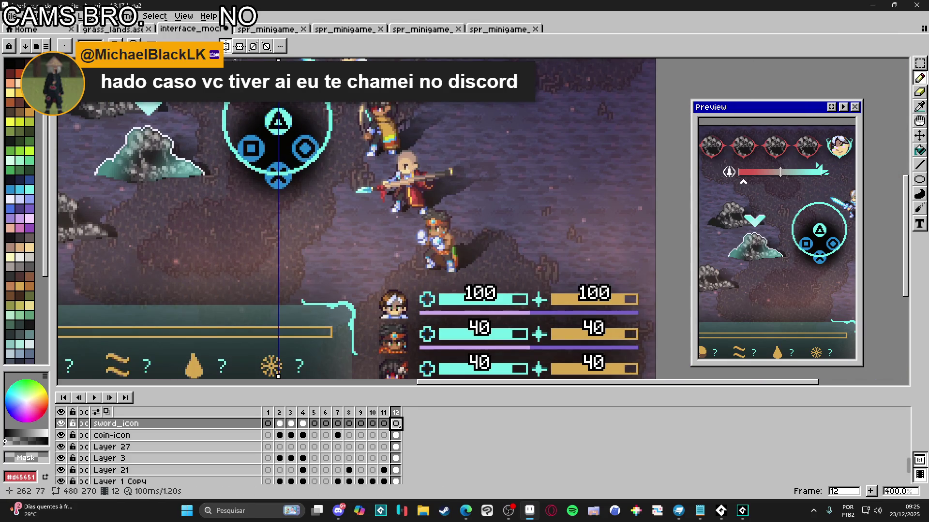
scroll(181, 143, "up", 4)
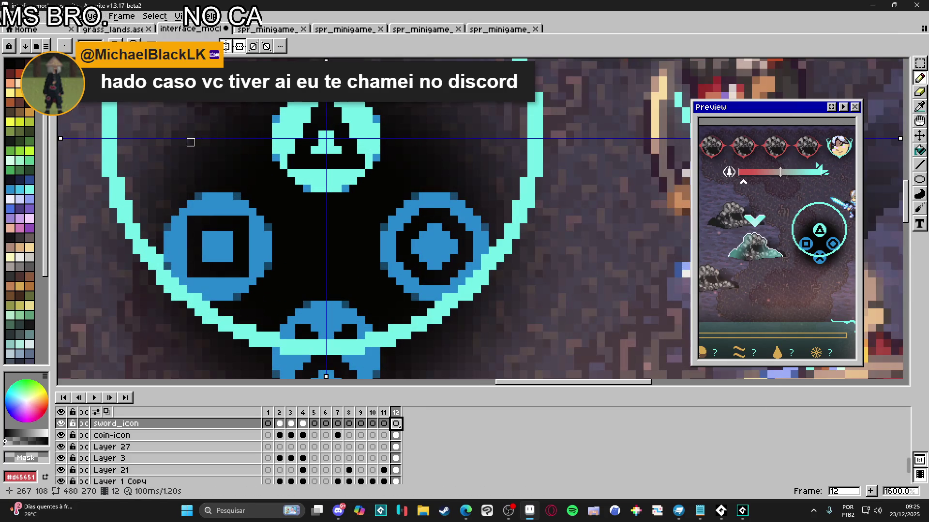
left_click(368, 135, "ctrl")
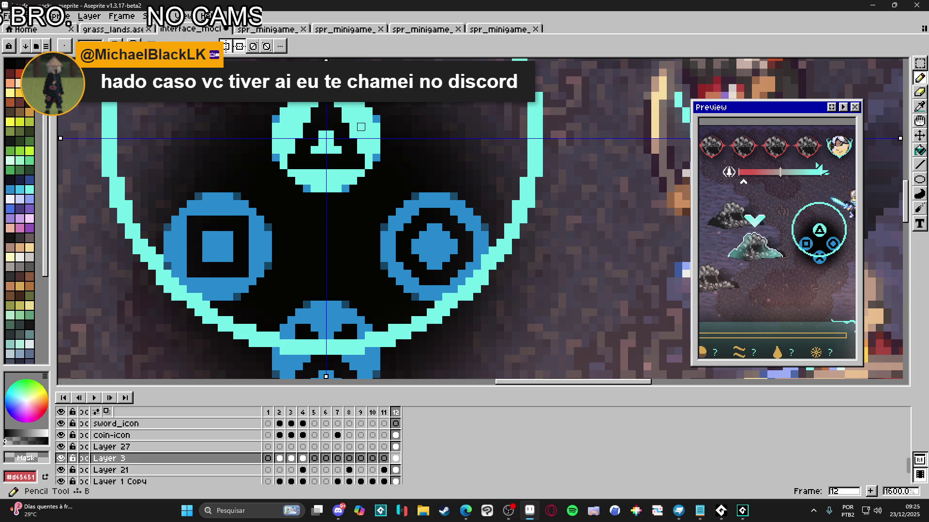
left_click(378, 140, "alt")
left_click(390, 158, "ctrl")
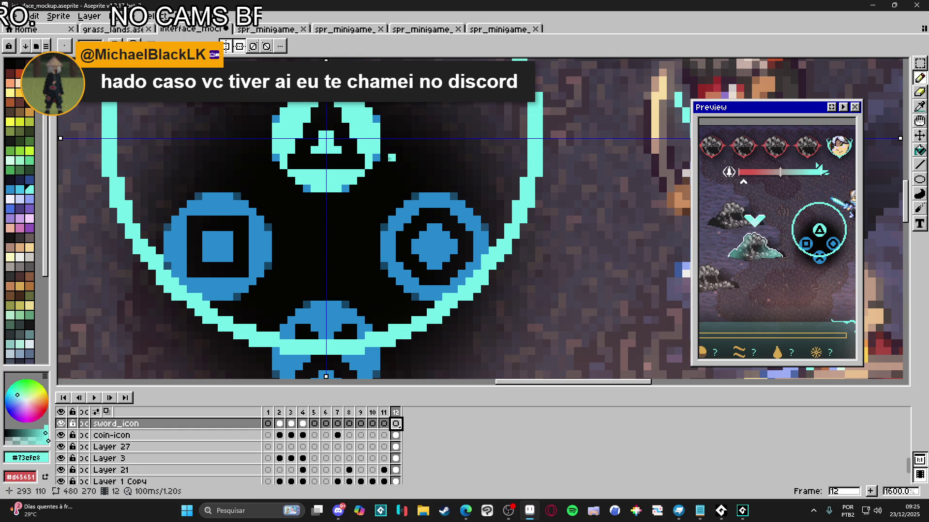
Step: Draw mirrored cyan bars across and down the button to form the star's spikes
left_click_drag(411, 138, 335, 139)
scroll(332, 118, "up", 2)
mouse_move(337, 76)
left_mouse_down()
mouse_move(337, 257)
mouse_move(341, 196)
mouse_move(398, 181)
left_mouse_up()
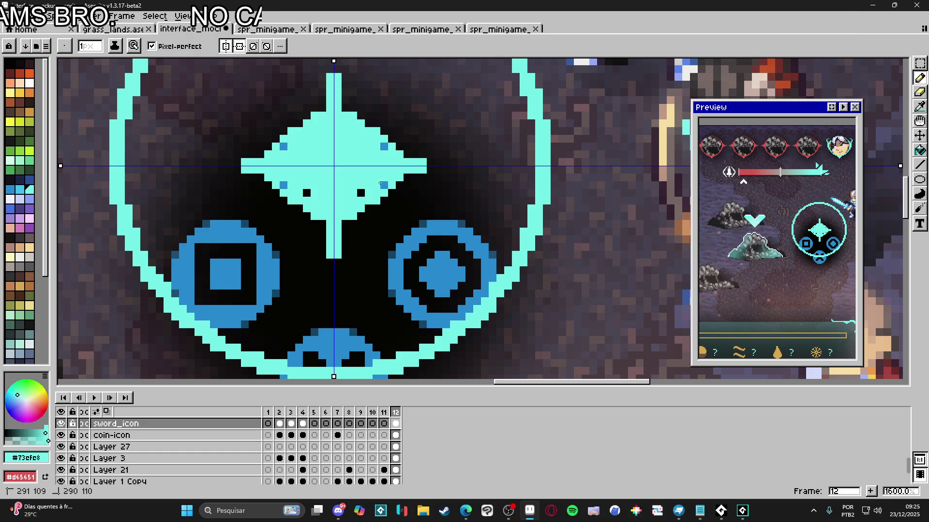
right_click(360, 195)
left_click_drag(344, 224, 344, 228)
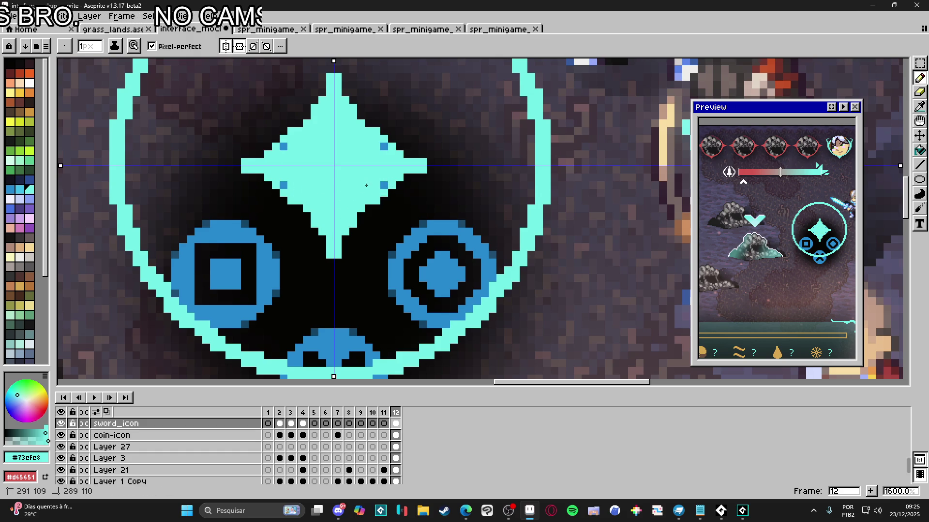
left_click_drag(286, 185, 280, 187)
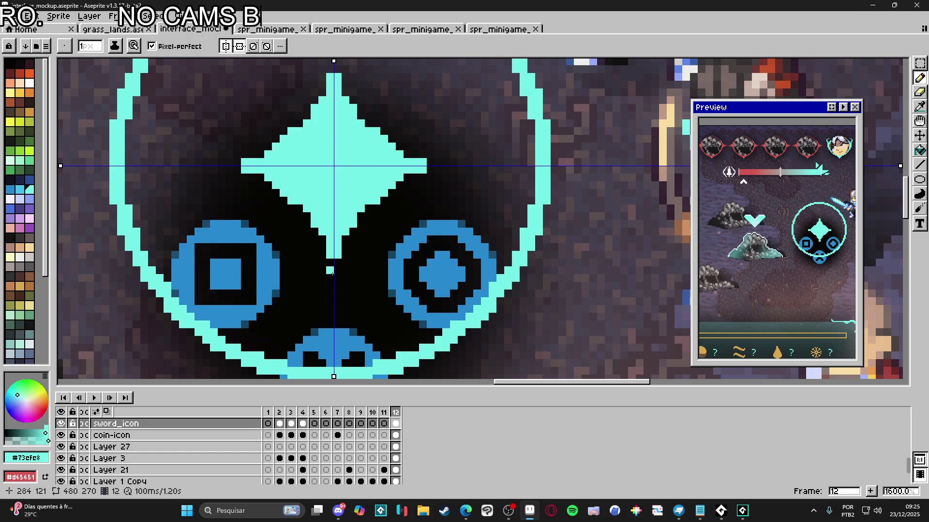
Step: Lengthen the star's spikes and add mirrored cyan pixels beside, above and below them
left_click_drag(331, 265, 334, 280)
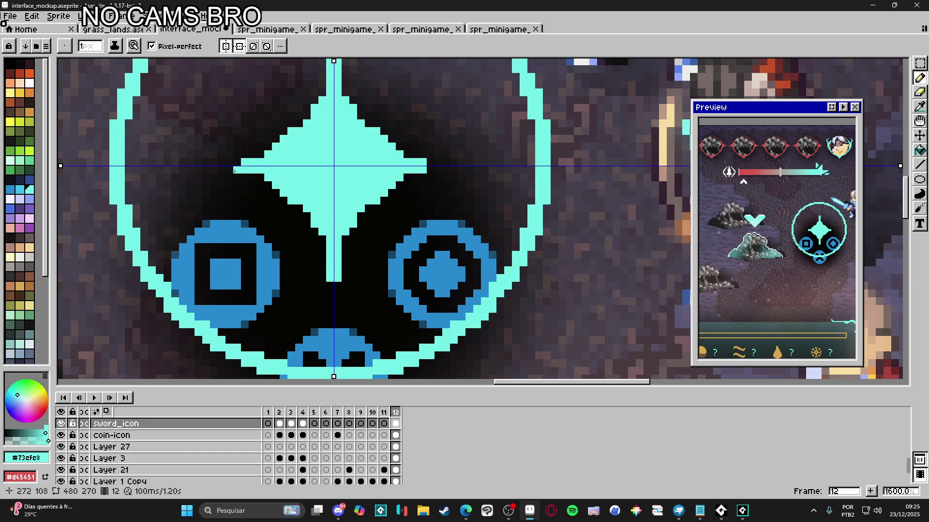
left_click_drag(236, 170, 219, 173)
mouse_move(308, 111)
left_mouse_down()
mouse_move(323, 139)
mouse_move(334, 132)
left_mouse_up()
left_click(334, 132)
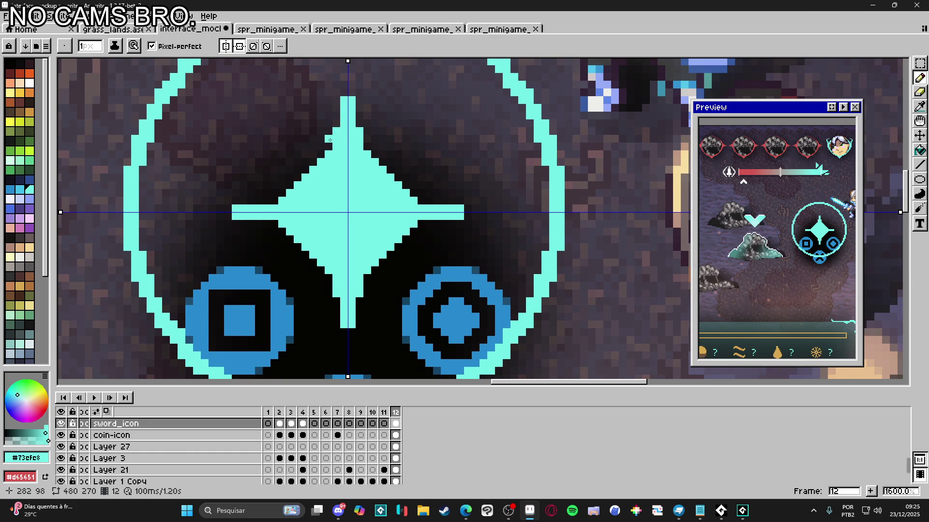
left_click(274, 223)
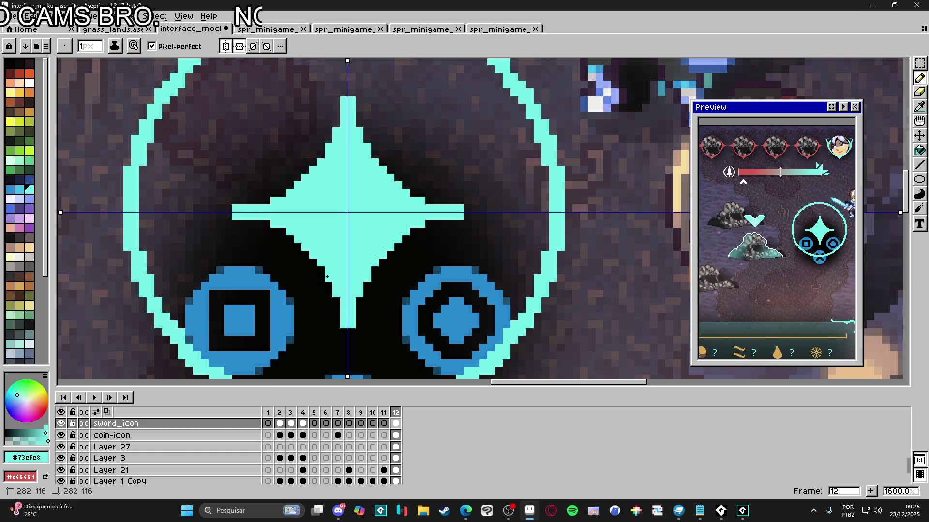
scroll(362, 203, "down", 5)
scroll(374, 149, "up", 4)
left_click(375, 148)
left_click_drag(375, 149, 385, 162)
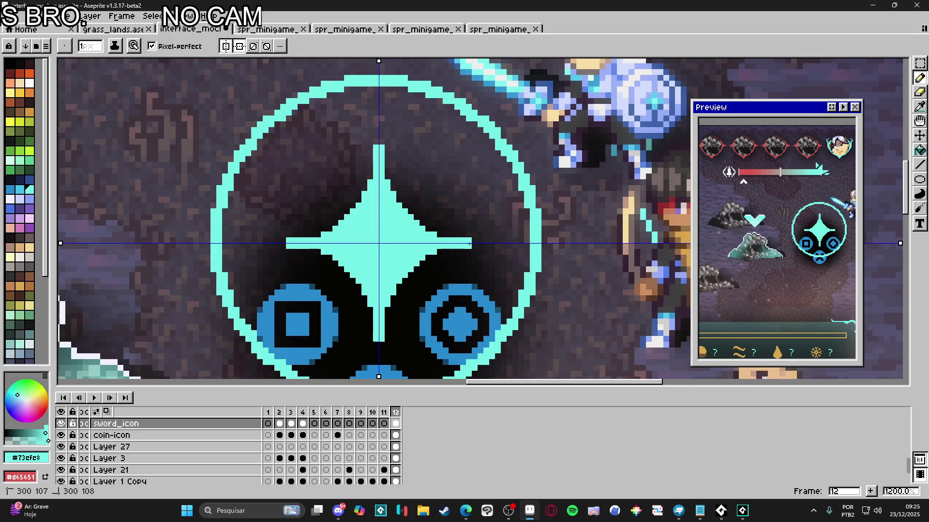
Step: Add cyan pixels along the star's upper-right edge, undoing the last edit
scroll(477, 227, "down", 2)
scroll(490, 208, "down", 2)
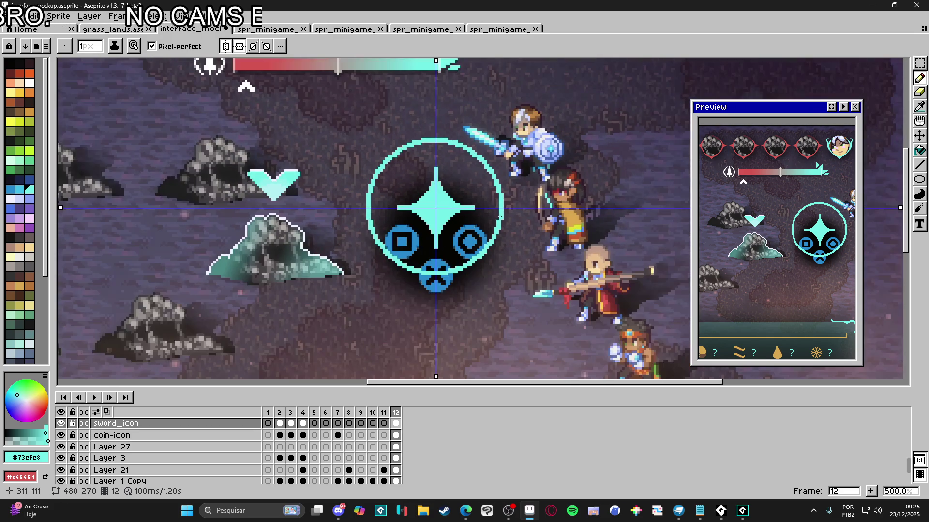
left_click_drag(505, 221, 481, 211)
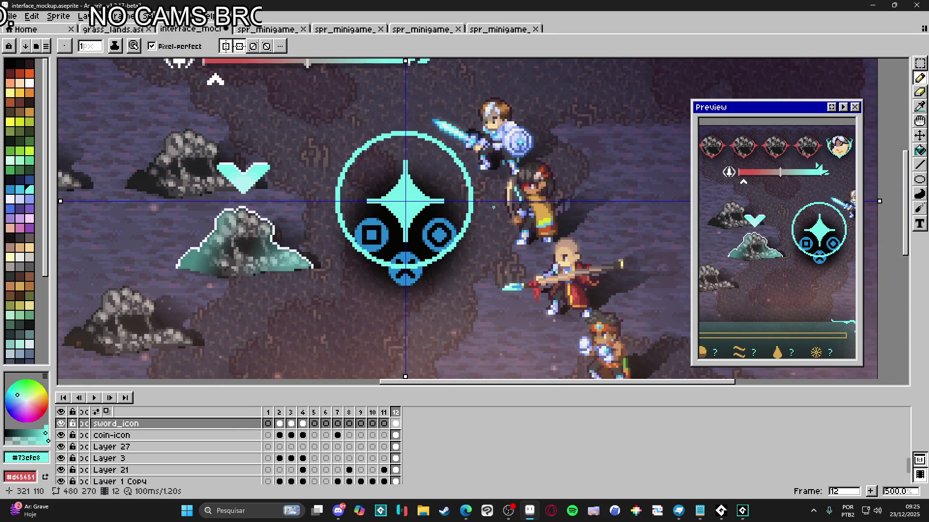
scroll(495, 207, "up", 7)
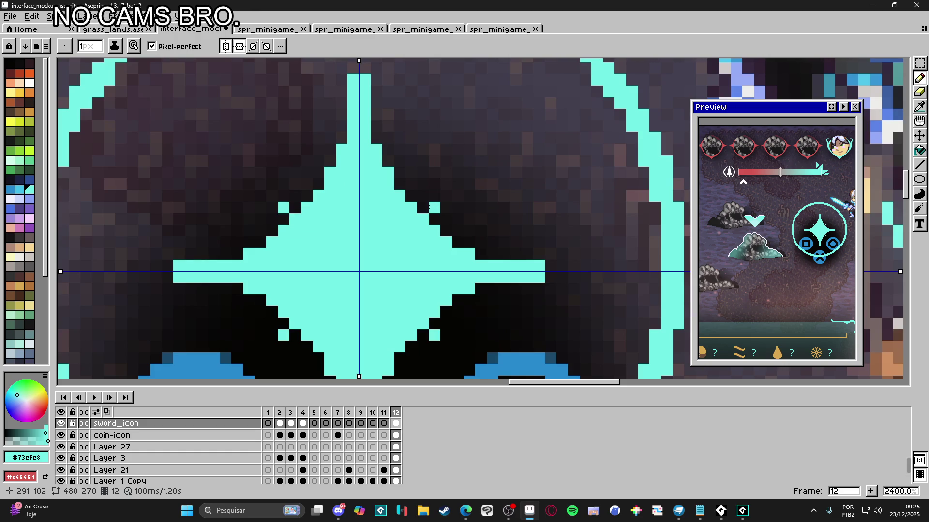
left_click(446, 195)
left_click(422, 208)
left_click(434, 220)
left_click(441, 208)
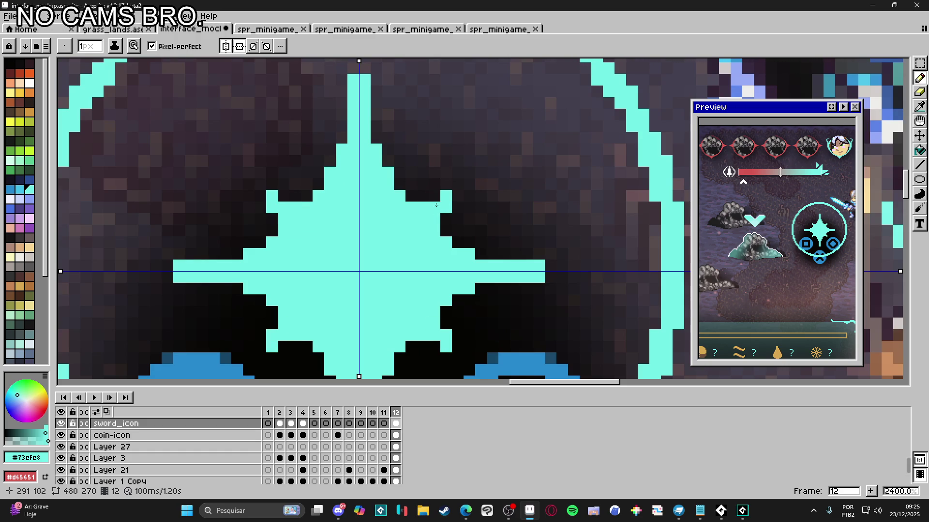
scroll(439, 209, "down", 3)
left_click_drag(484, 231, 460, 212)
key("ctrl+z")
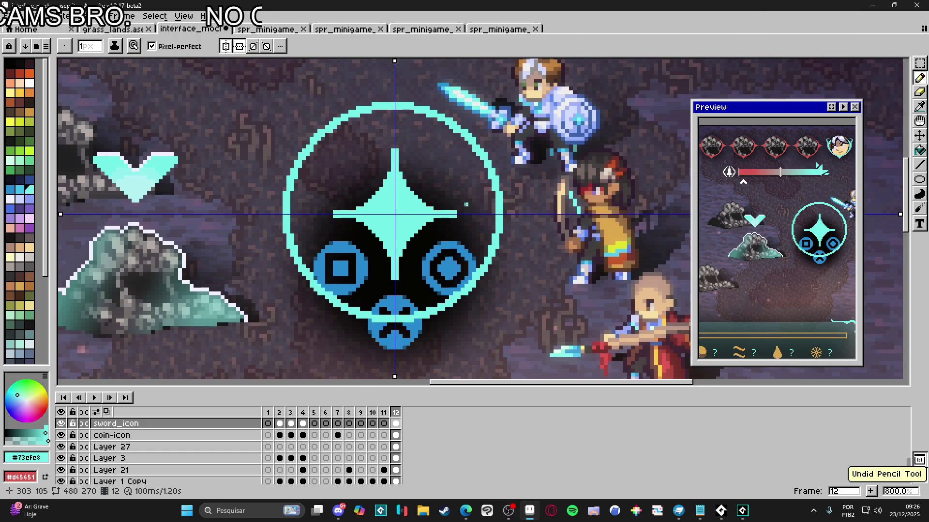
scroll(466, 204, "down", 1)
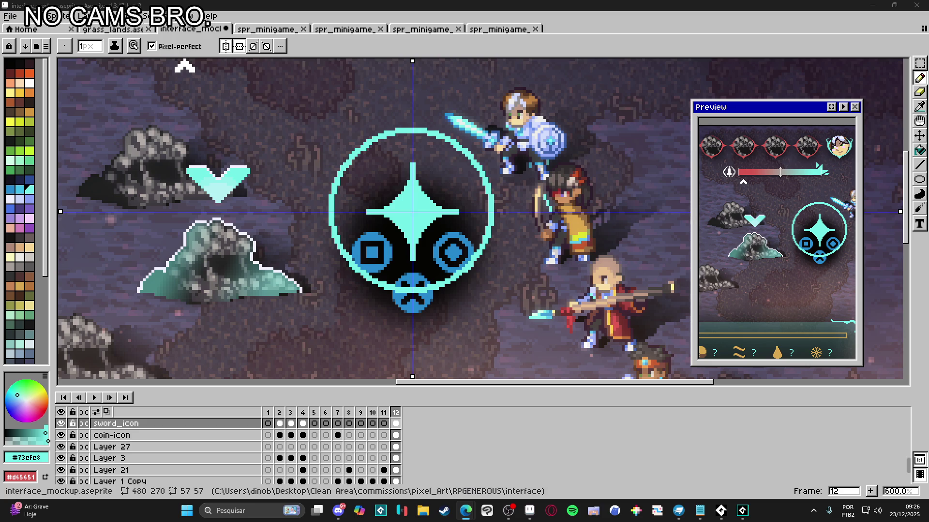
scroll(391, 213, "up", 1)
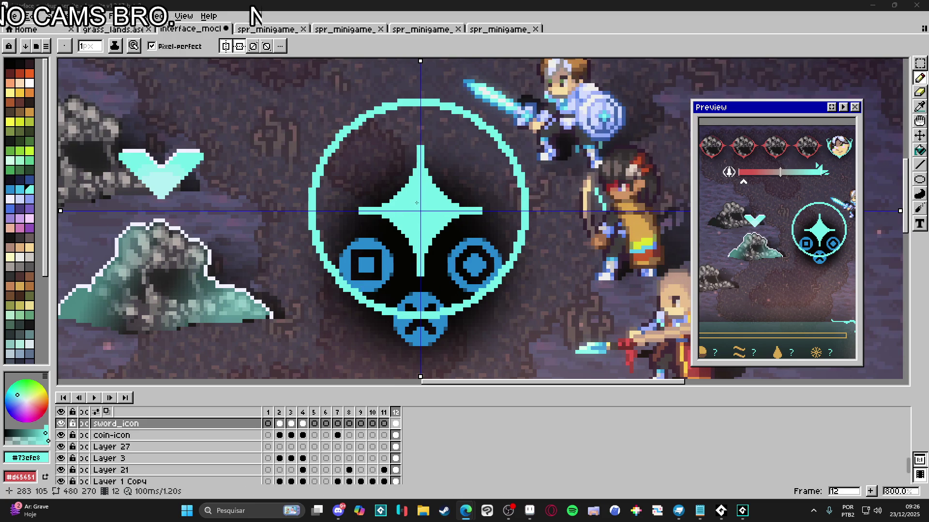
scroll(414, 199, "up", 2)
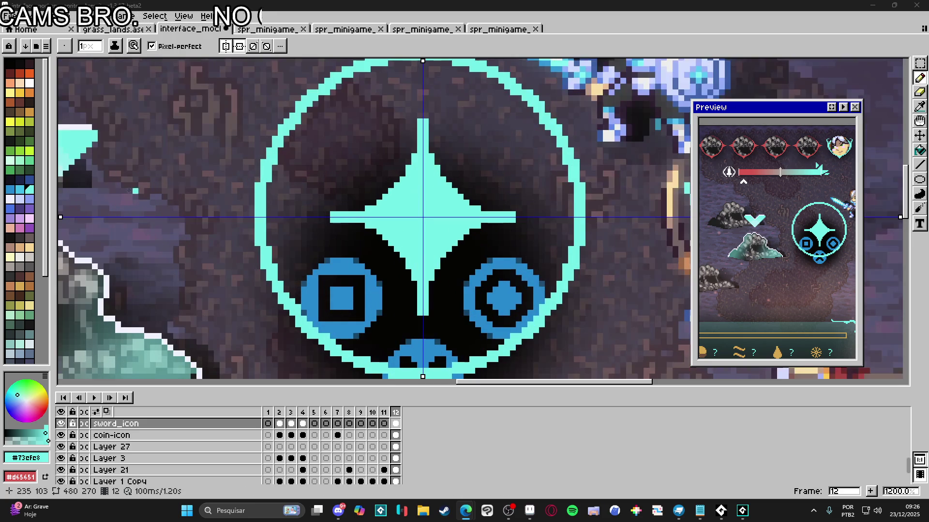
Step: Outline a white diamond inside the star and fill its interior white
scroll(425, 184, "up", 1)
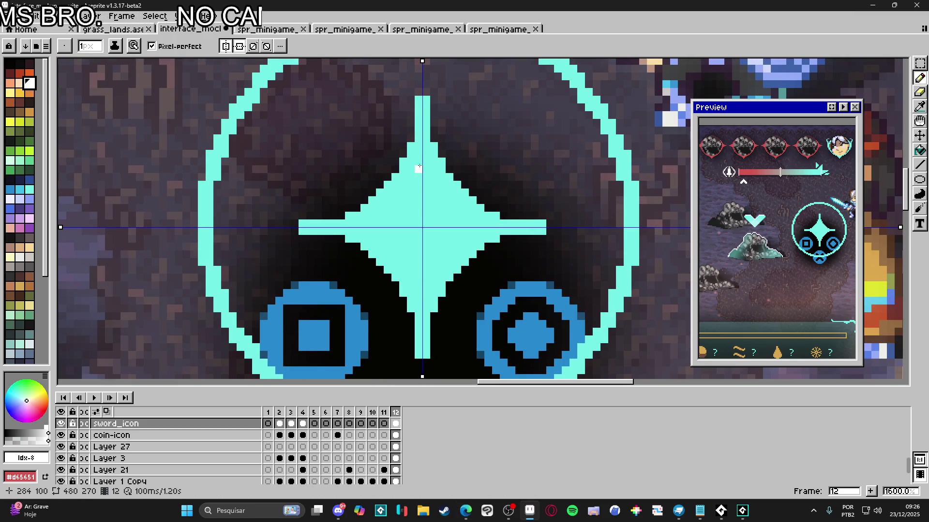
left_click(423, 170)
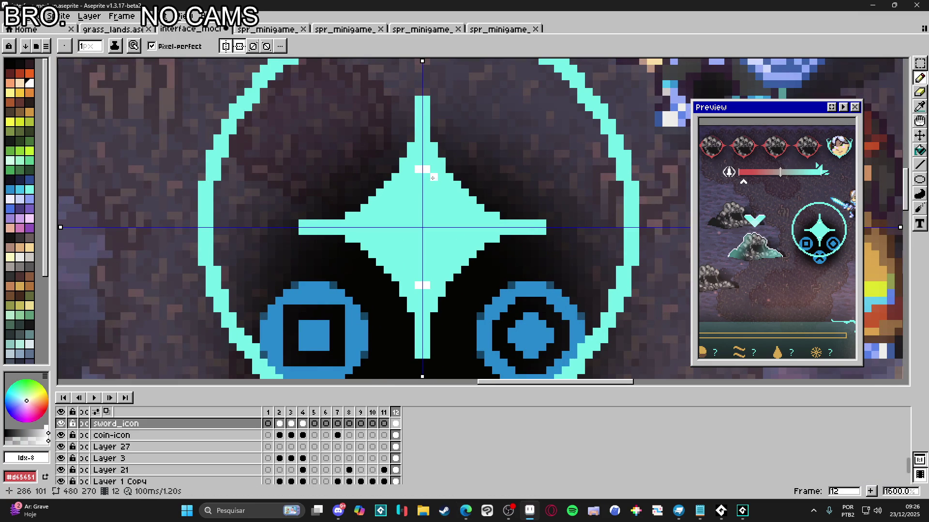
left_click_drag(437, 184, 476, 225)
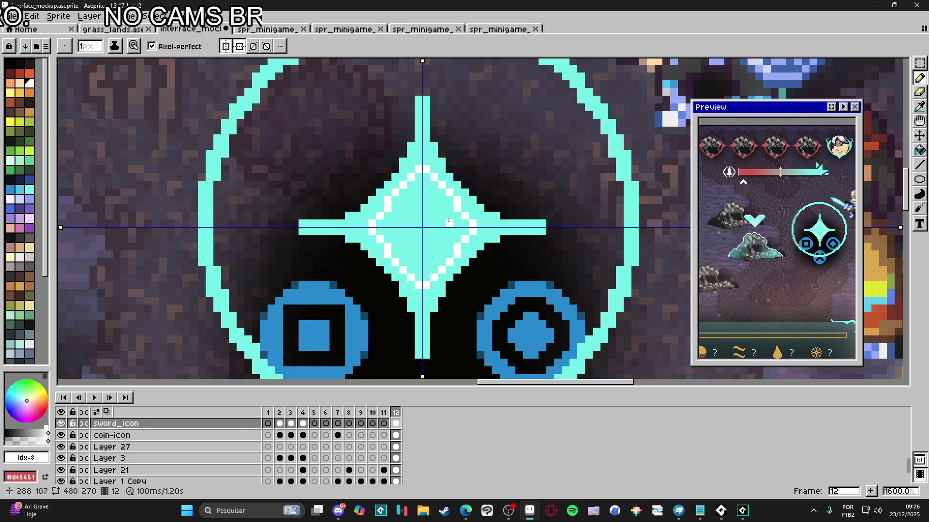
key("g")
left_click(457, 222)
key("b")
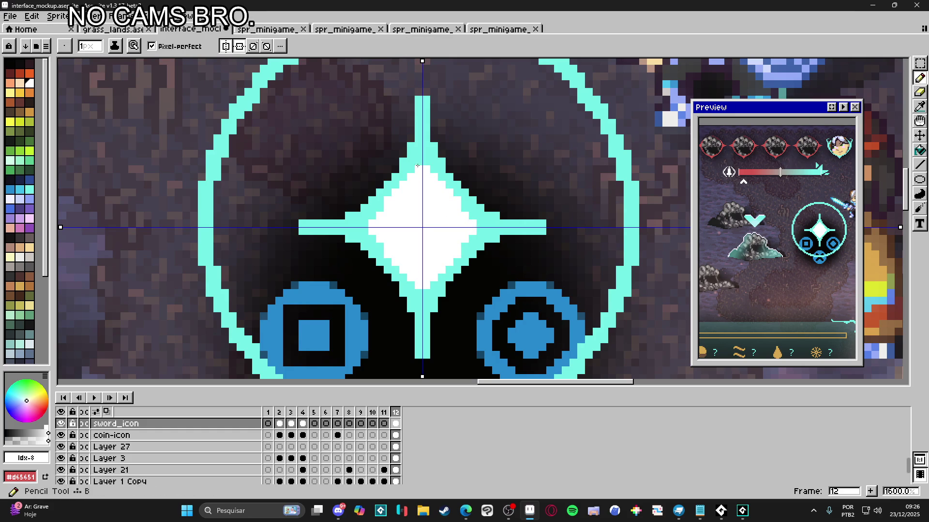
Step: Paint the star's vertical and horizontal spikes white, restoring one edge pixel to cyan
left_click_drag(424, 165, 421, 131)
left_click_drag(480, 231, 512, 227)
left_click(432, 315)
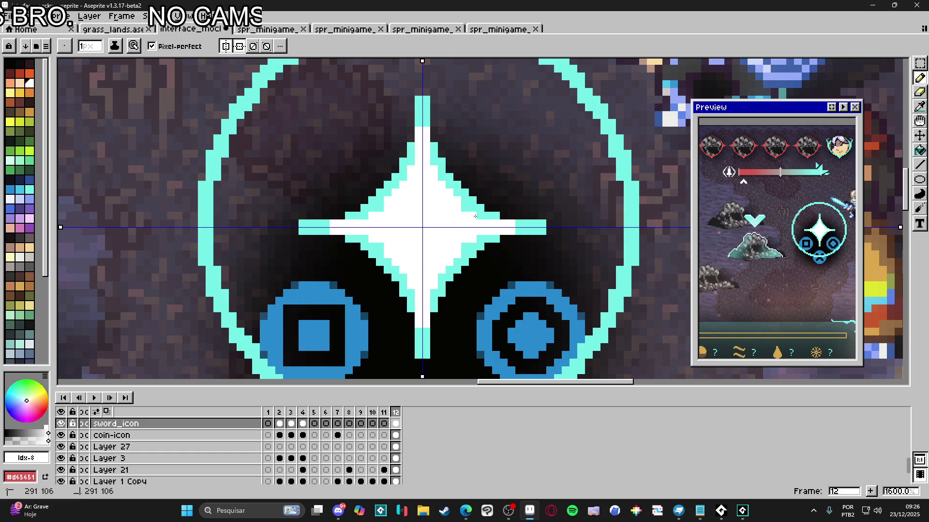
left_click(465, 204, "alt")
left_click(449, 189)
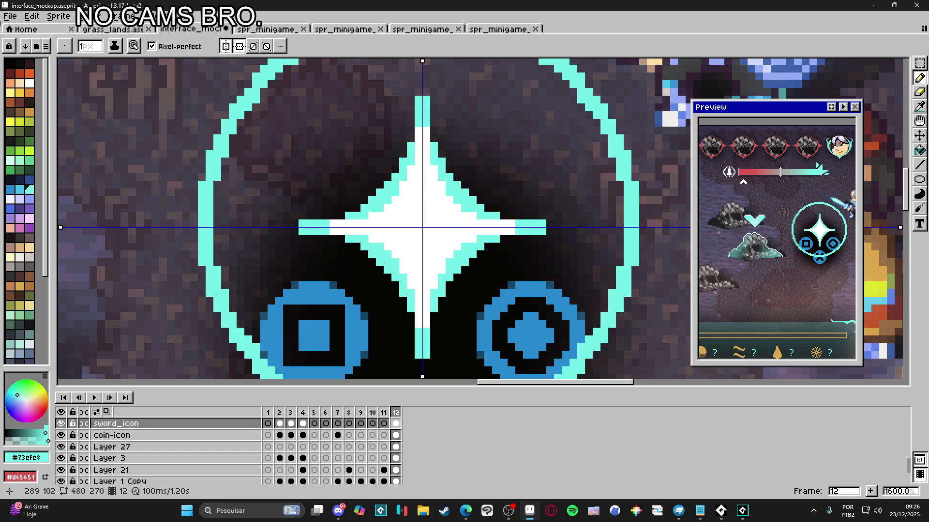
scroll(457, 181, "down", 3)
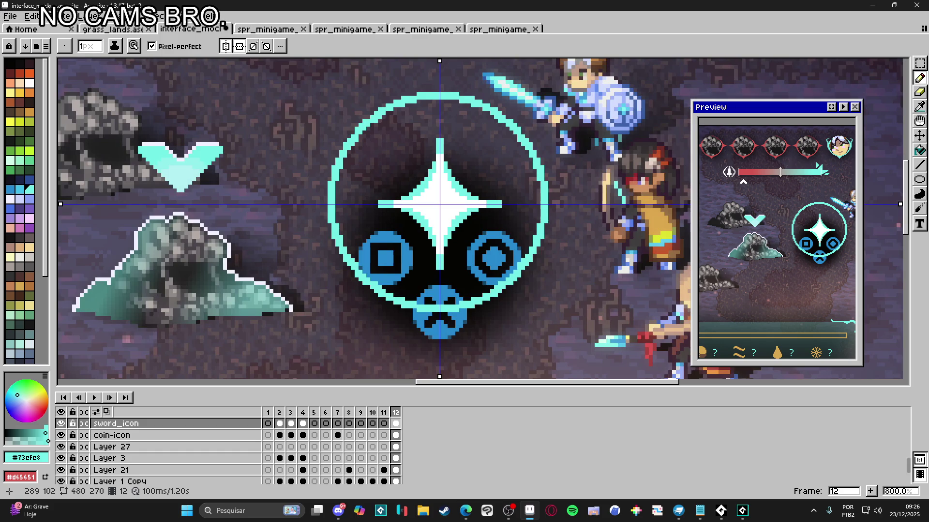
scroll(458, 179, "down", 2)
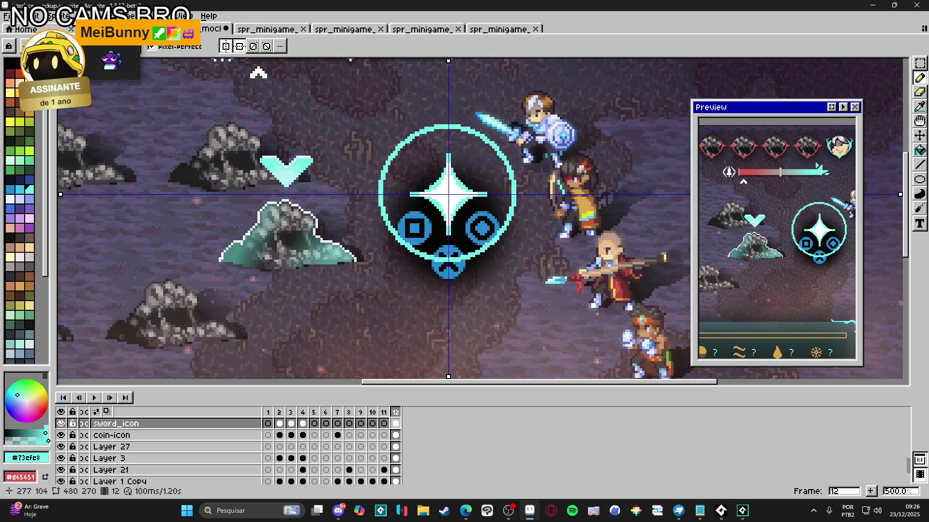
scroll(431, 185, "up", 2)
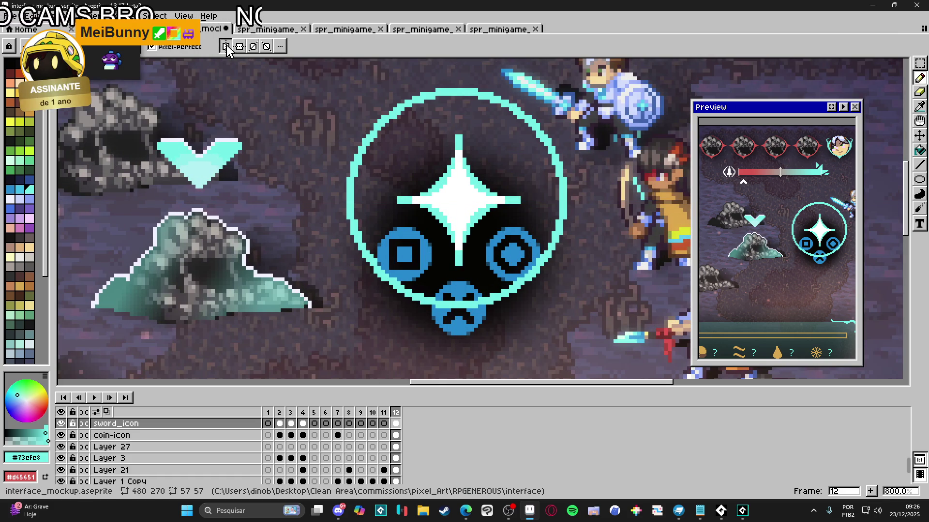
scroll(441, 198, "up", 2)
key("m")
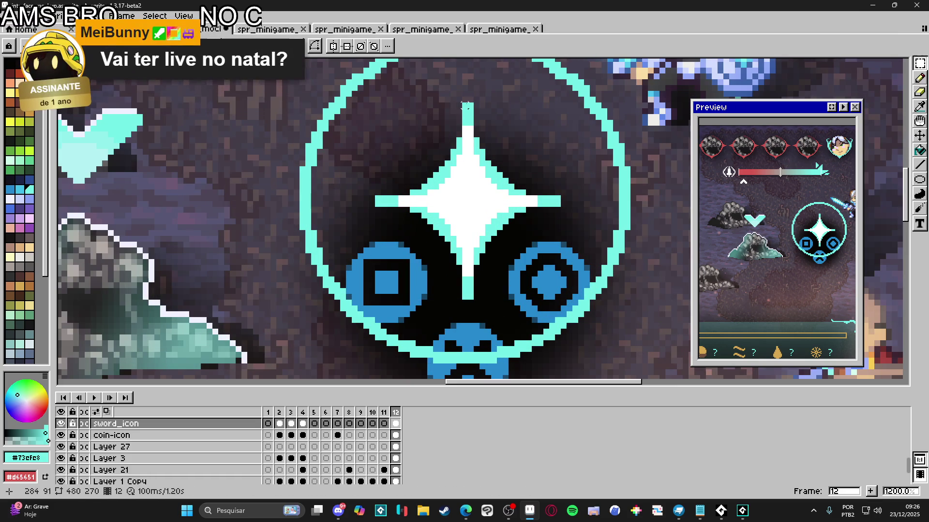
mouse_move(468, 105)
left_mouse_down()
mouse_move(421, 297)
mouse_move(374, 300)
left_mouse_up()
mouse_move(560, 200)
left_mouse_down()
mouse_move(454, 309)
mouse_move(448, 300)
left_mouse_up()
mouse_move(474, 104)
left_mouse_down()
mouse_move(546, 218)
mouse_move(555, 216)
left_mouse_up()
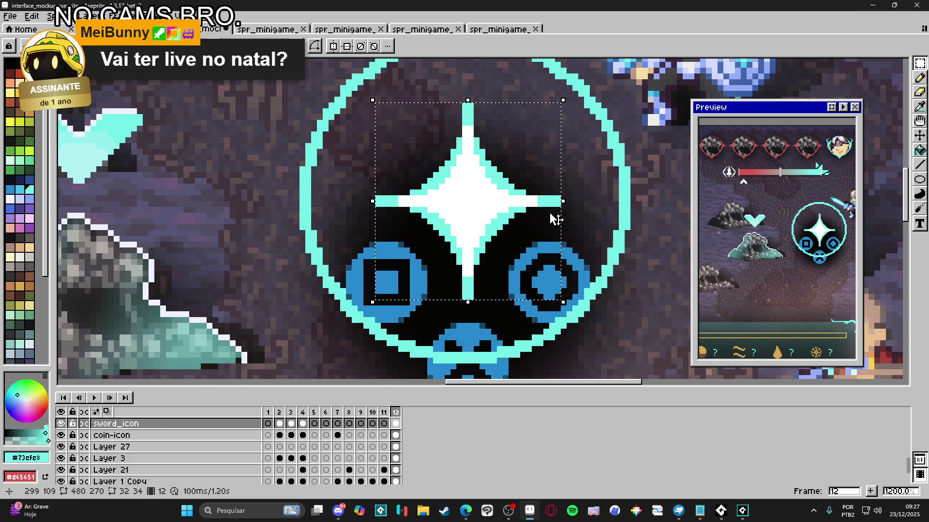
scroll(555, 216, "down", 3)
key("ctrl+d")
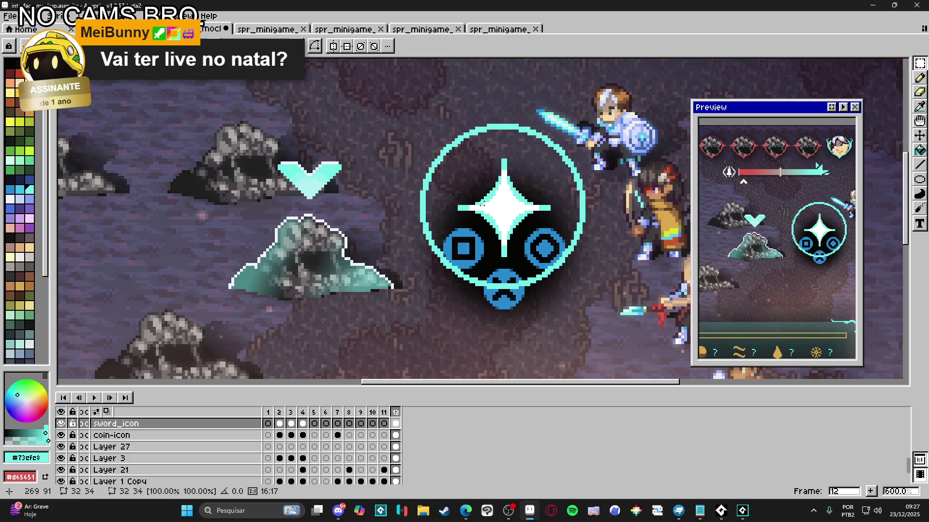
scroll(466, 211, "down", 1)
left_click_drag(465, 212, 438, 219)
scroll(441, 220, "up", 1)
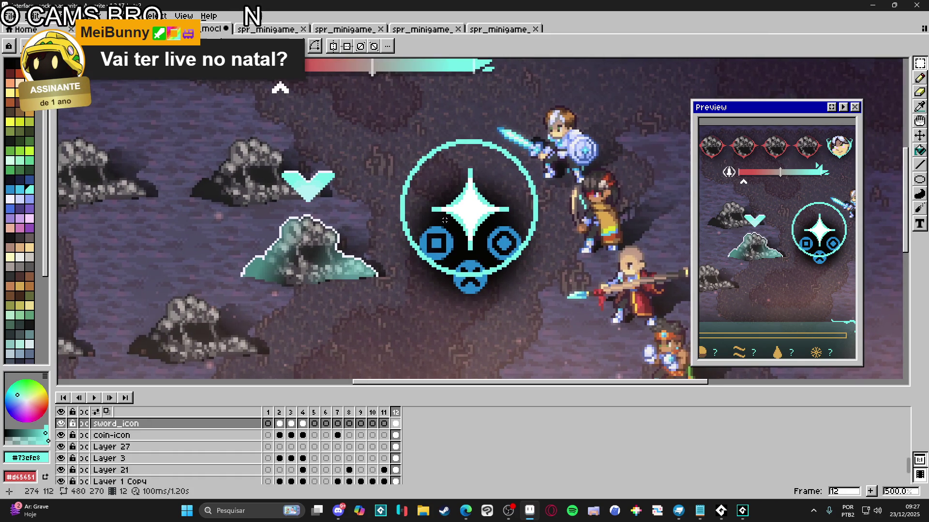
key("v")
scroll(480, 215, "up", 1)
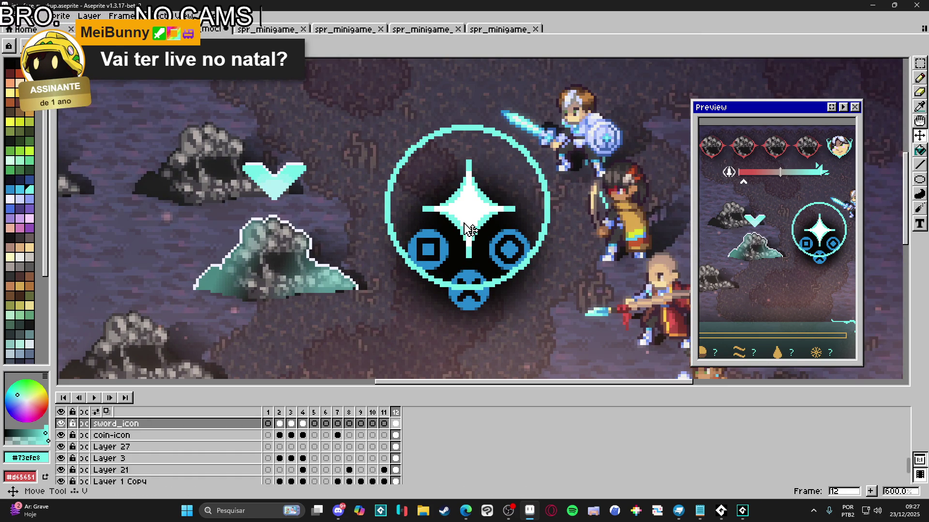
key("b")
Step: With vertical and horizontal symmetry on, paint dark-teal pixels along the star's arms and top tip
scroll(450, 215, "up", 4)
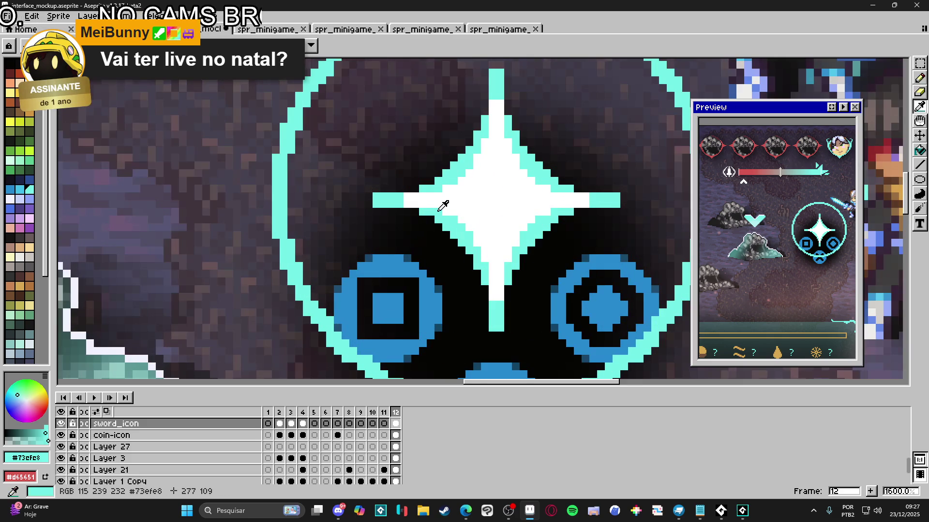
left_click(411, 211)
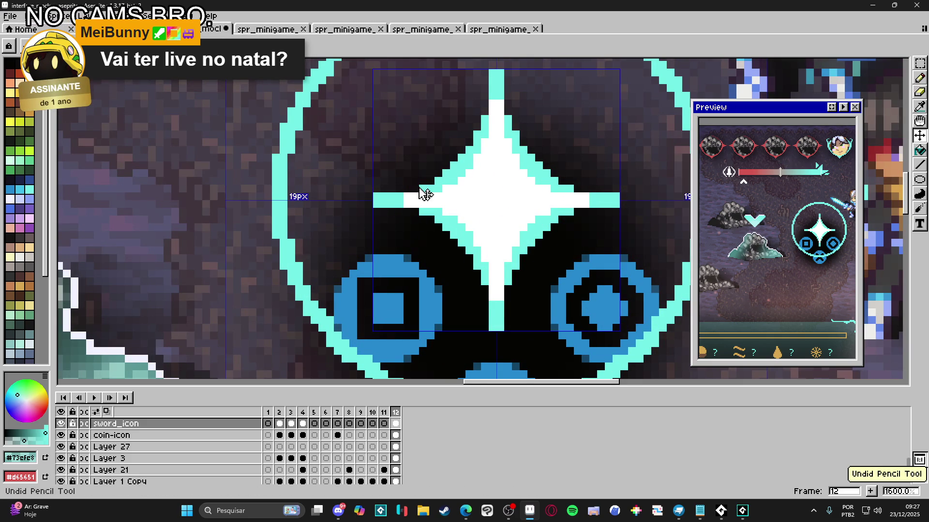
left_click(257, 46)
left_click(269, 46)
left_click(412, 191)
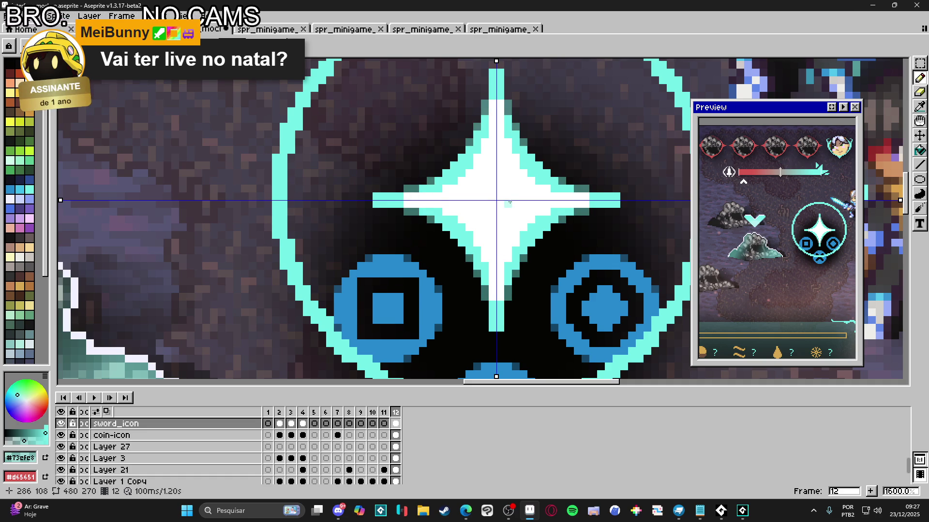
scroll(505, 189, "up", 2)
left_click(486, 105)
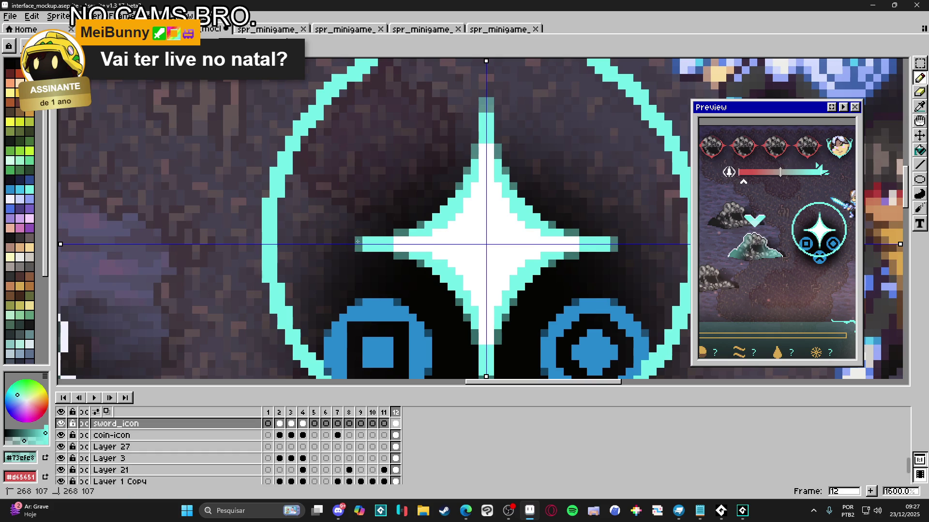
scroll(398, 291, "down", 3)
scroll(399, 291, "down", 1)
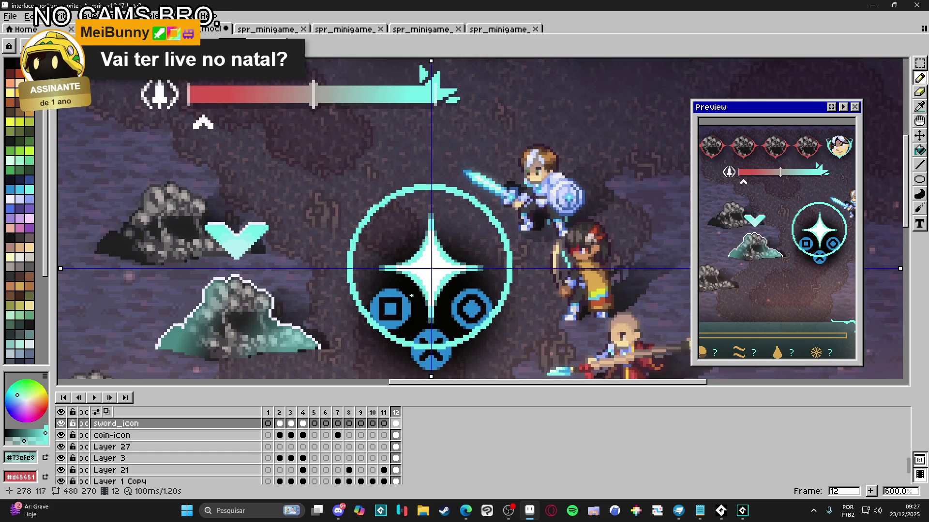
scroll(436, 323, "down", 1)
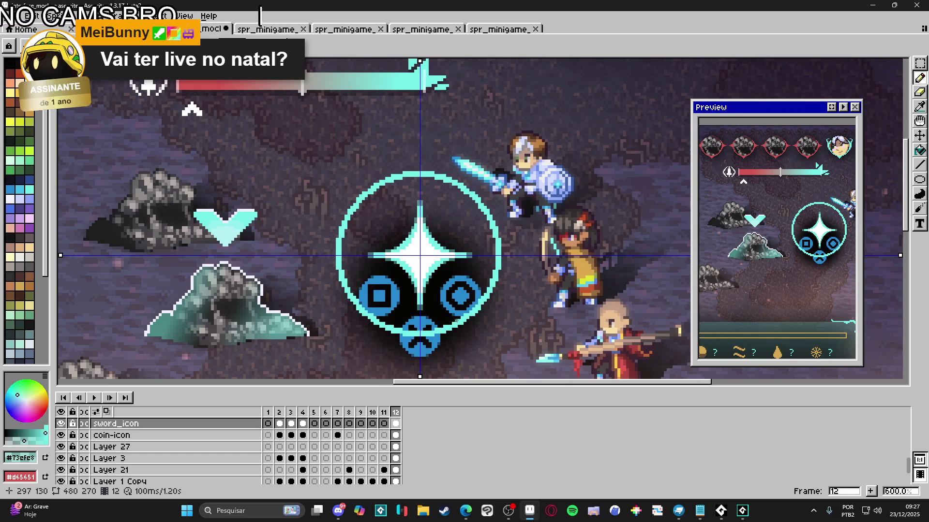
scroll(484, 218, "down", 2)
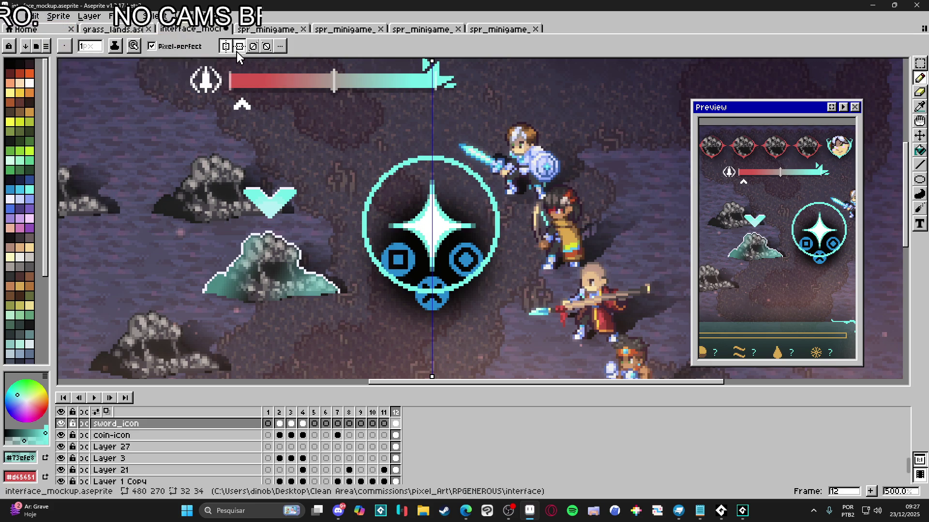
scroll(433, 236, "up", 1)
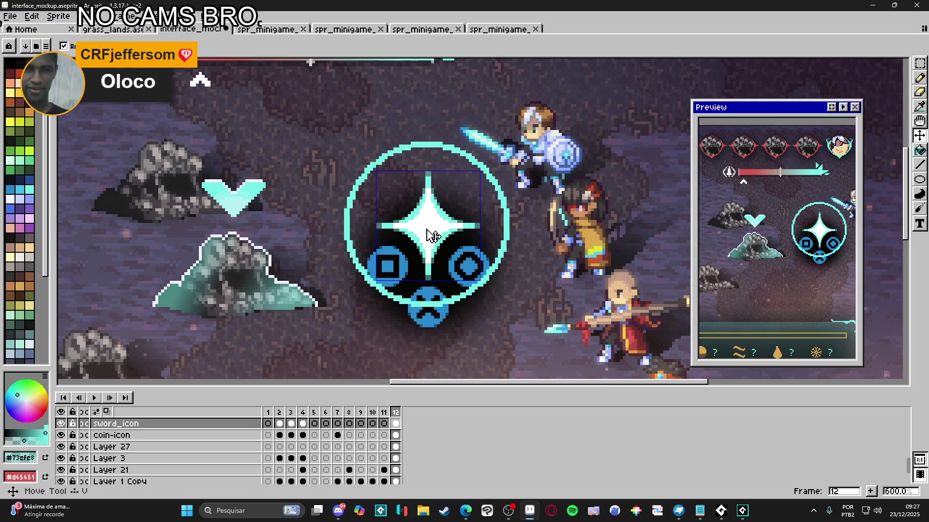
Step: Marquee-select the whole star sparkle, copy it, and clear the selection
scroll(430, 187, "up", 3)
mouse_move(429, 161)
left_mouse_down()
mouse_move(458, 111)
mouse_move(448, 155)
mouse_move(348, 311)
mouse_move(357, 326)
mouse_move(384, 307)
mouse_move(373, 325)
mouse_move(351, 330)
left_mouse_up()
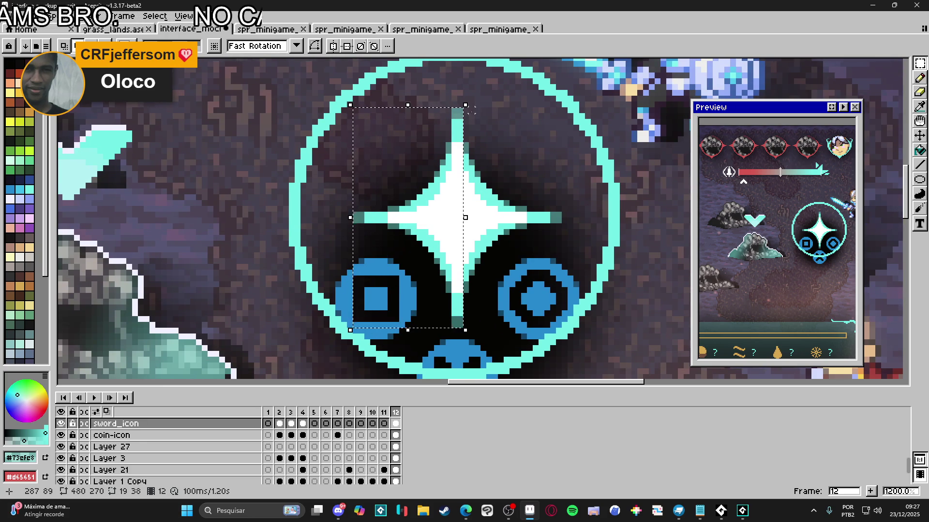
key("u")
mouse_move(467, 323)
left_mouse_down()
mouse_move(512, 121)
mouse_move(518, 110)
mouse_move(562, 107)
left_mouse_up()
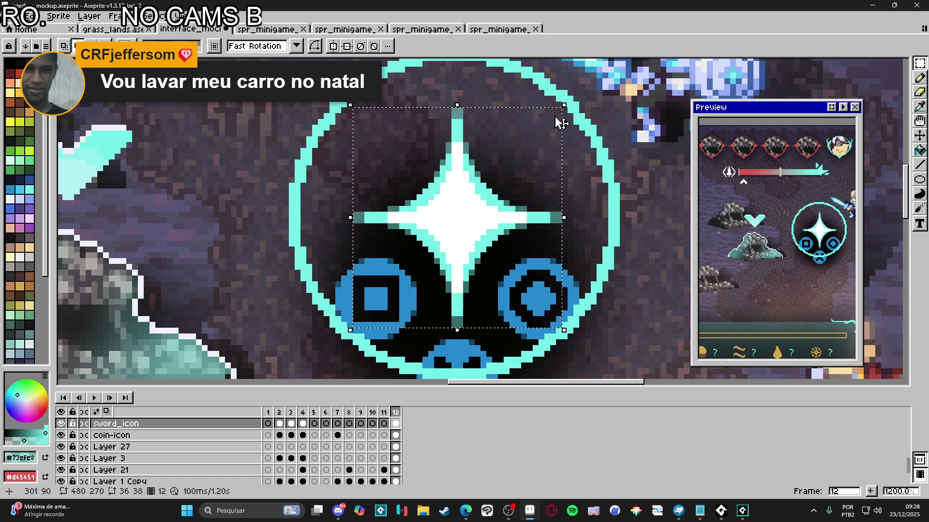
scroll(495, 184, "down", 3)
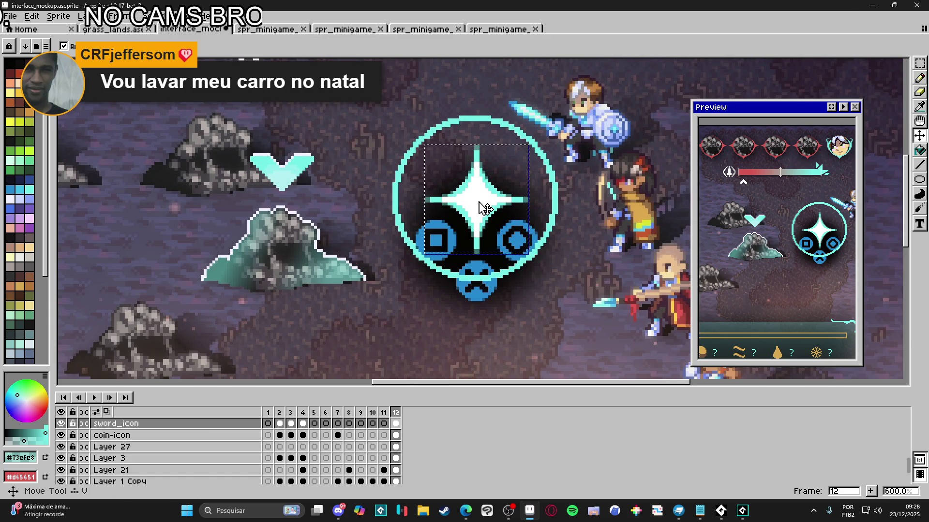
key("ctrl")
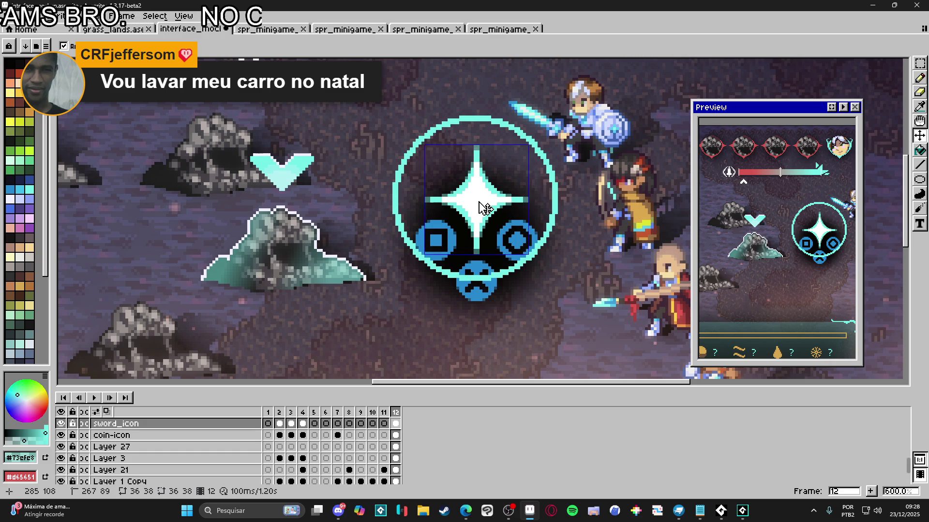
key("ctrl+d")
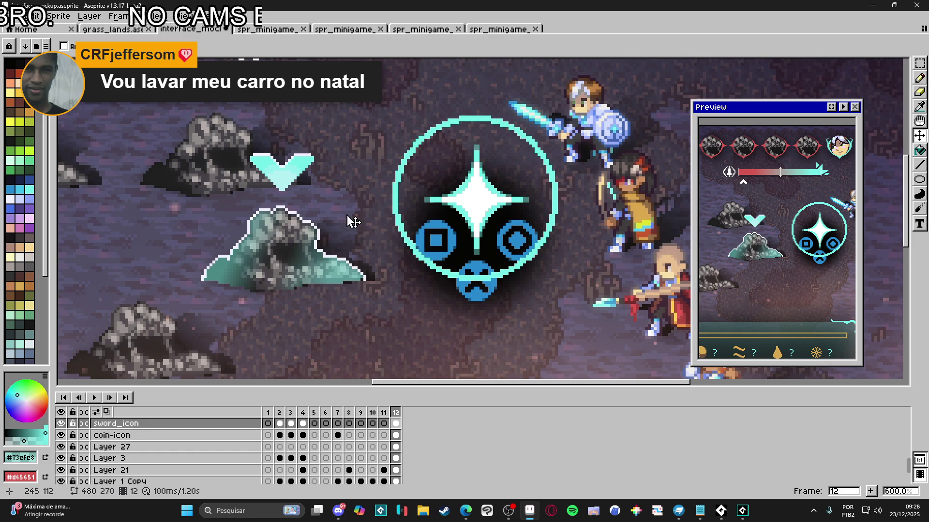
scroll(493, 279, "down", 2)
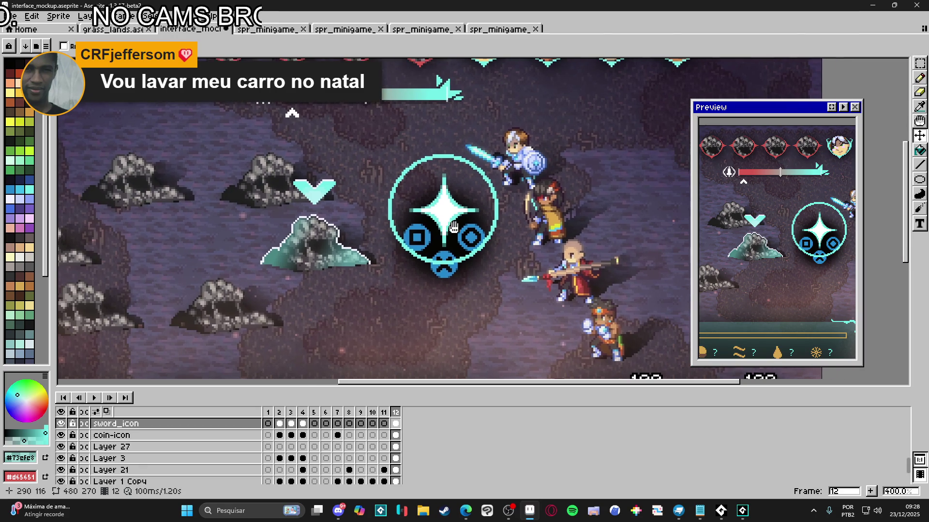
left_click(10, 16)
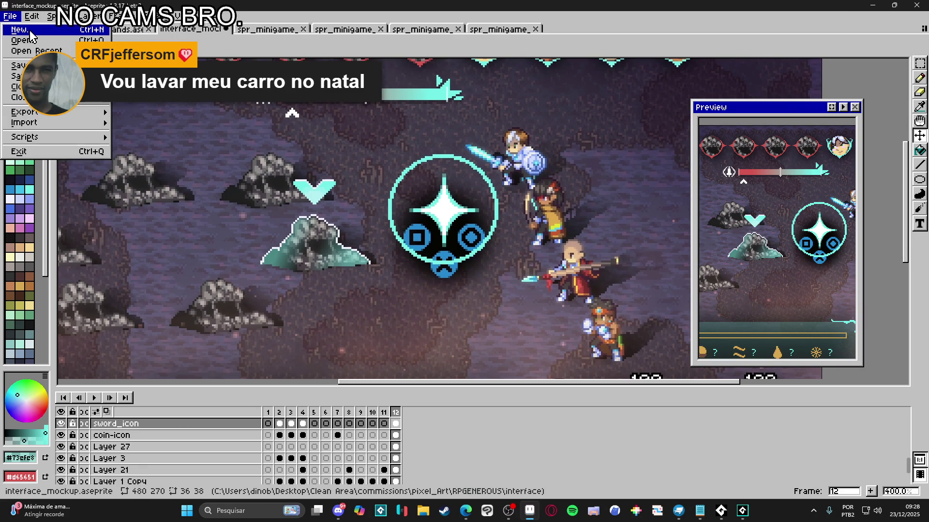
Step: Create a new 36×38 sprite and paste the star sparkle into it
left_click(30, 33)
left_click(440, 364)
scroll(494, 222, "up", 3)
key("ctrl+v")
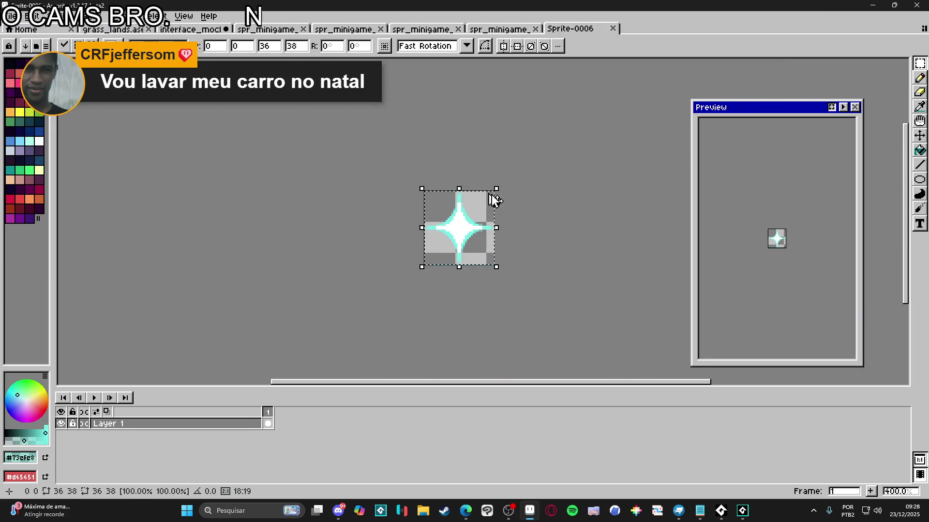
key("Return")
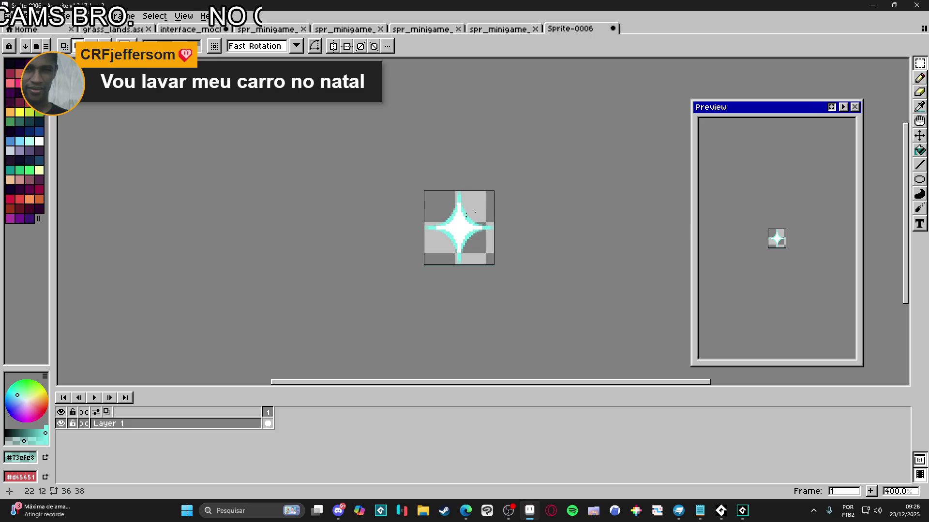
Step: Switch to the Move tool and adjust the view of the sparkle in Sprite-0006
scroll(446, 222, "up", 2)
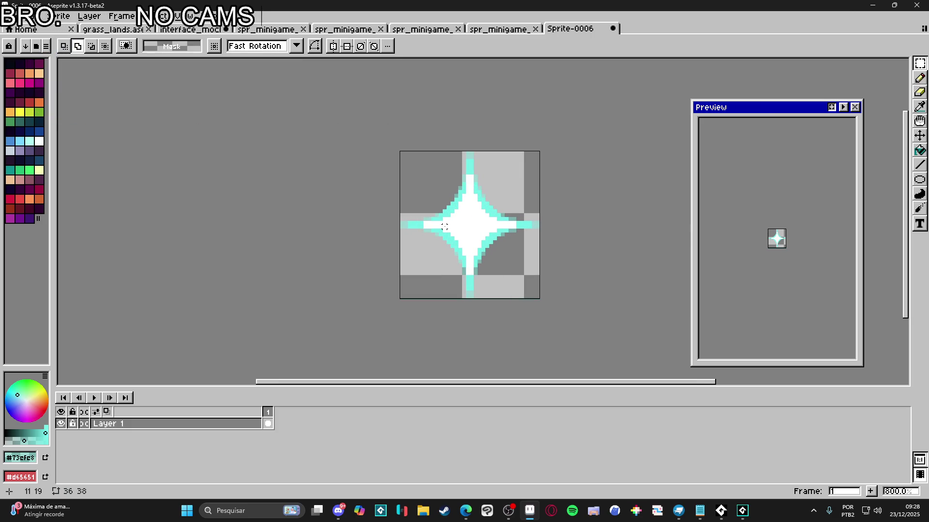
left_click_drag(442, 227, 438, 220)
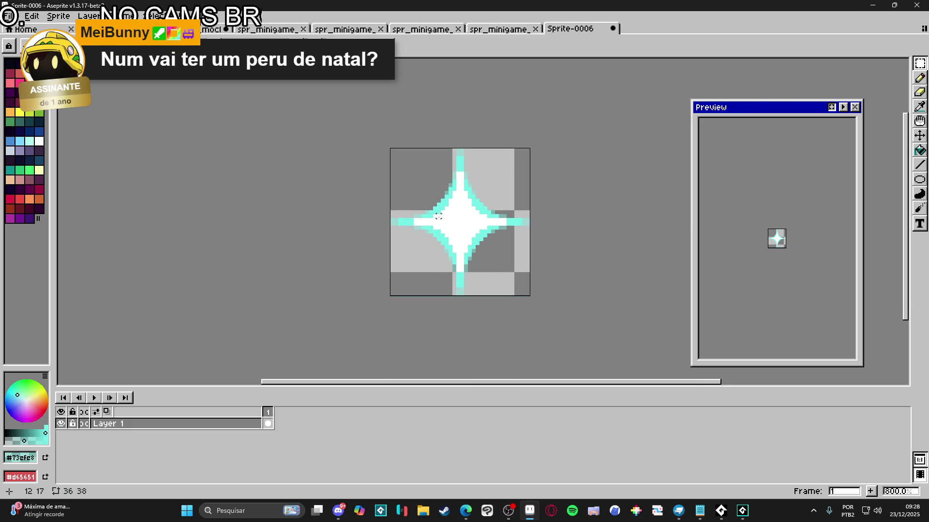
scroll(442, 213, "up", 1)
key("v")
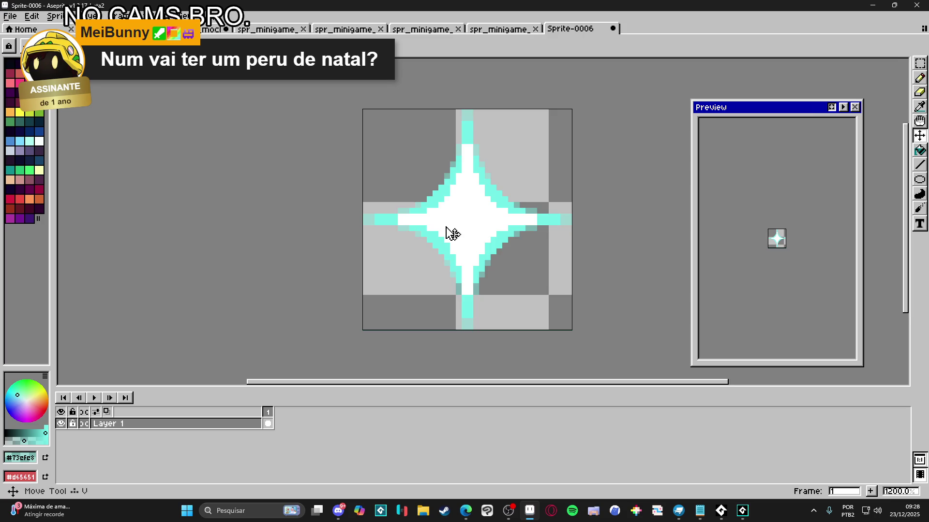
scroll(446, 232, "down", 1)
scroll(779, 237, "up", 2)
scroll(779, 237, "up", 1)
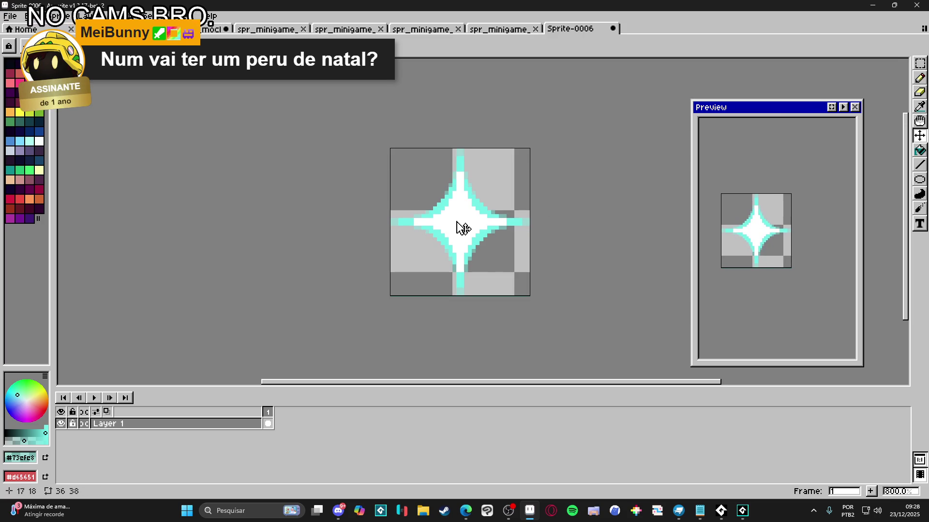
scroll(464, 228, "up", 1)
left_click_drag(466, 227, 441, 235)
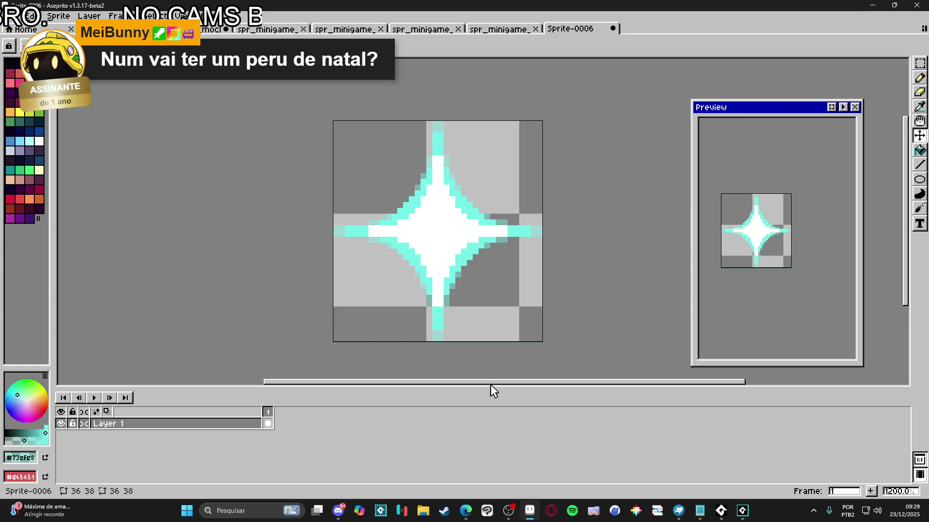
Step: Briefly check Discord, then return to Aseprite and open the File menu
left_click(339, 511)
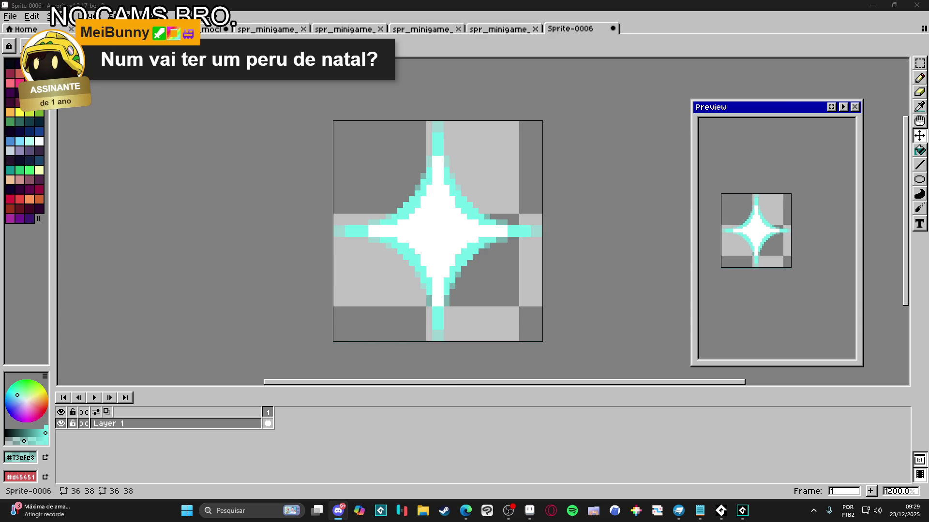
left_click(303, 172)
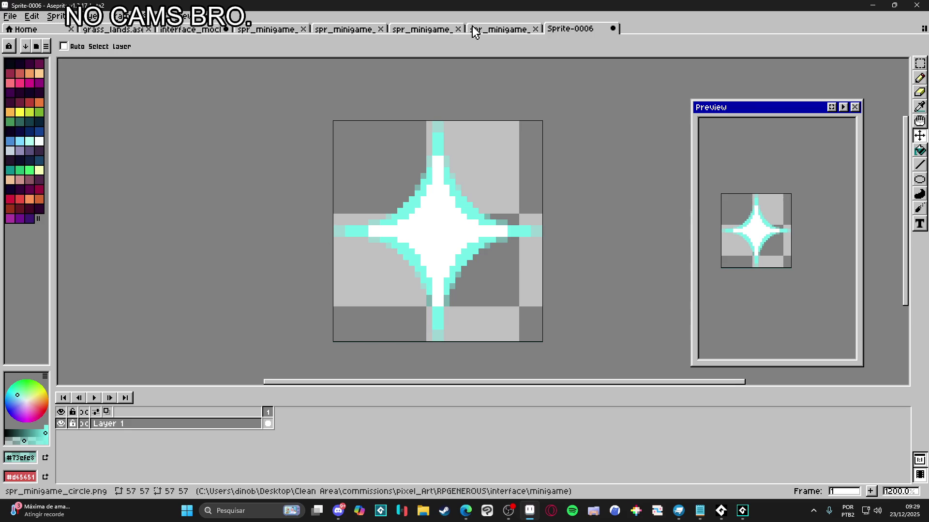
left_click(18, 17)
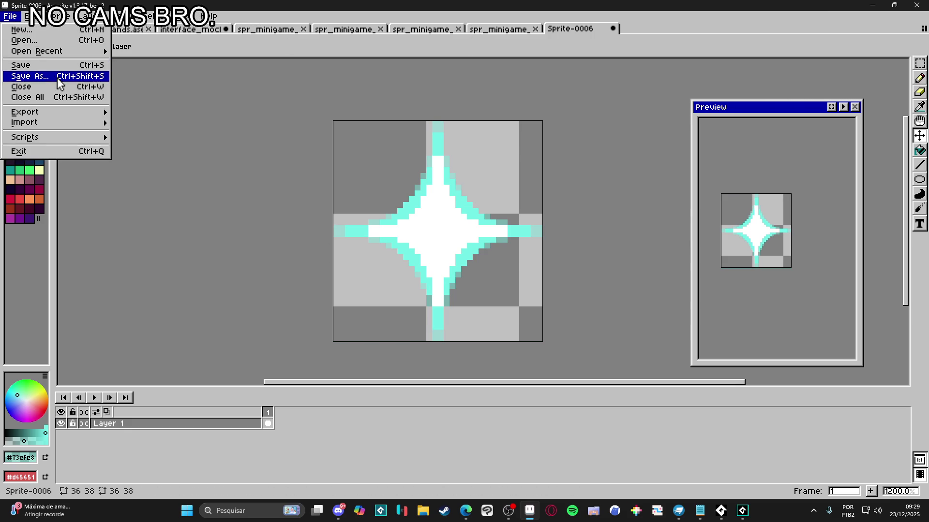
Step: Save the star sprite as spr_minigame_star_shine.png
left_click(56, 76)
left_click(460, 358)
left_click(452, 299)
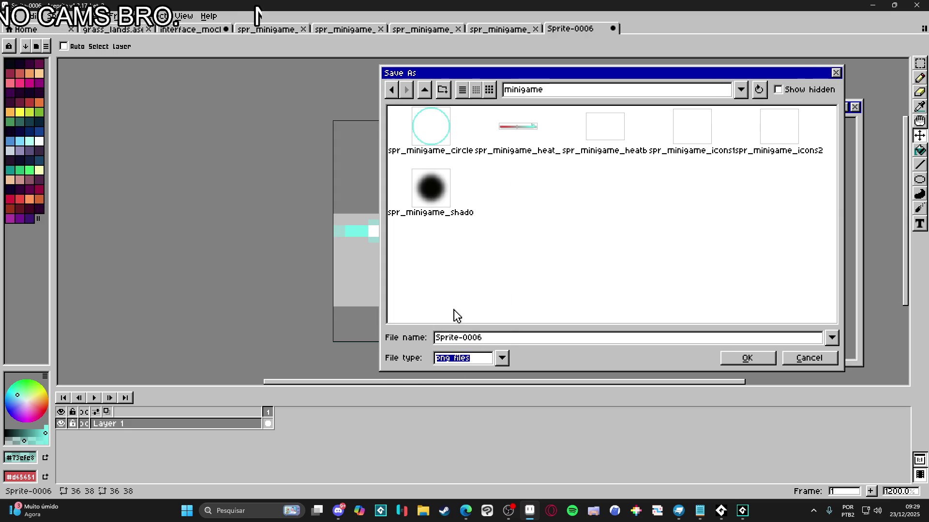
double_click(487, 337)
type("spr_mi")
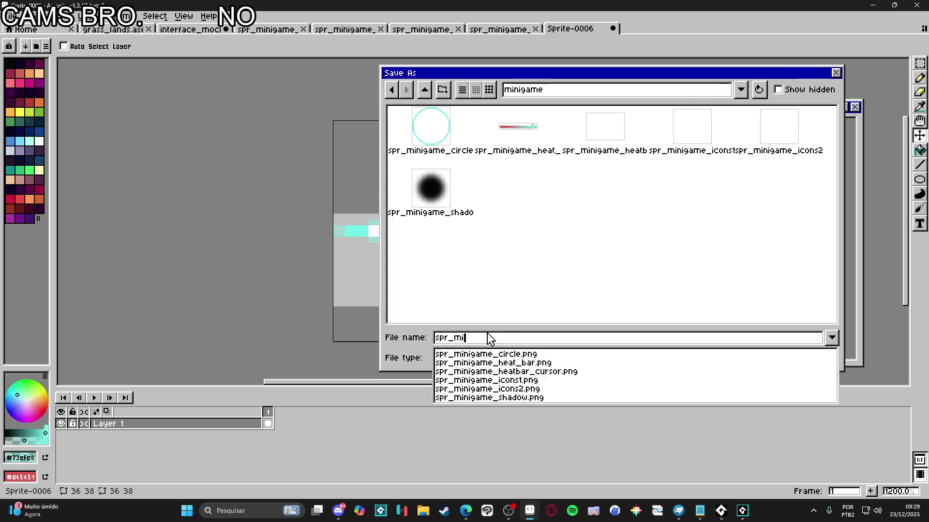
type("nigame_star_shine")
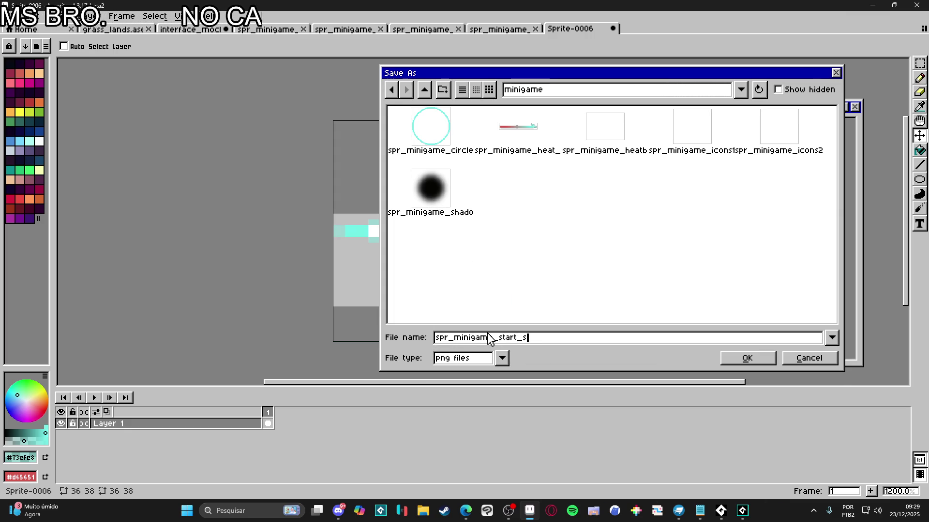
key("Return")
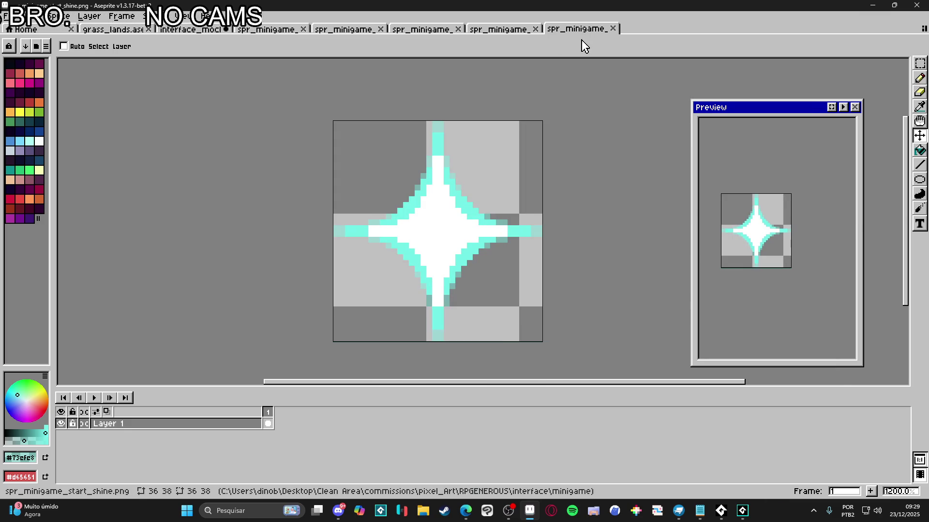
Step: Close the star, circle and other finished minigame sprite tabs, returning to the interface mockup
left_click(612, 28)
left_click(536, 28)
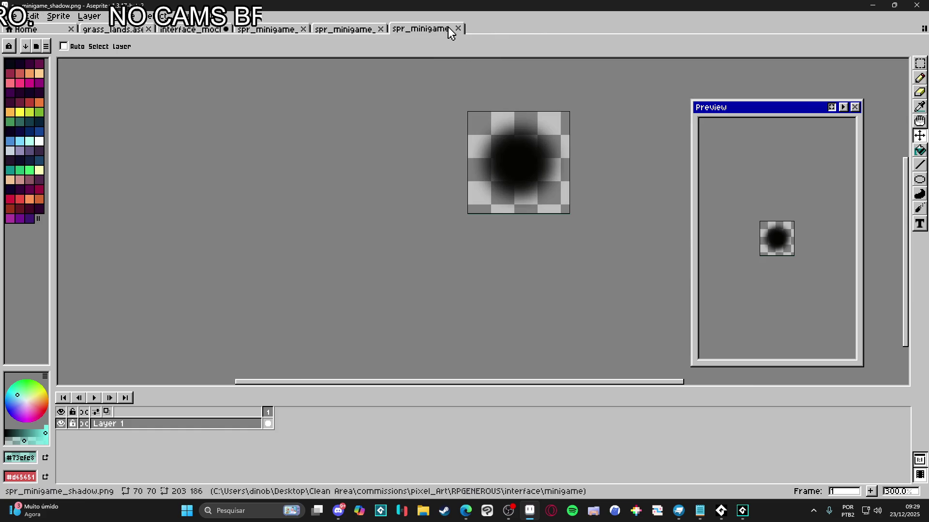
left_click(415, 29)
left_click(267, 30)
left_click(195, 30)
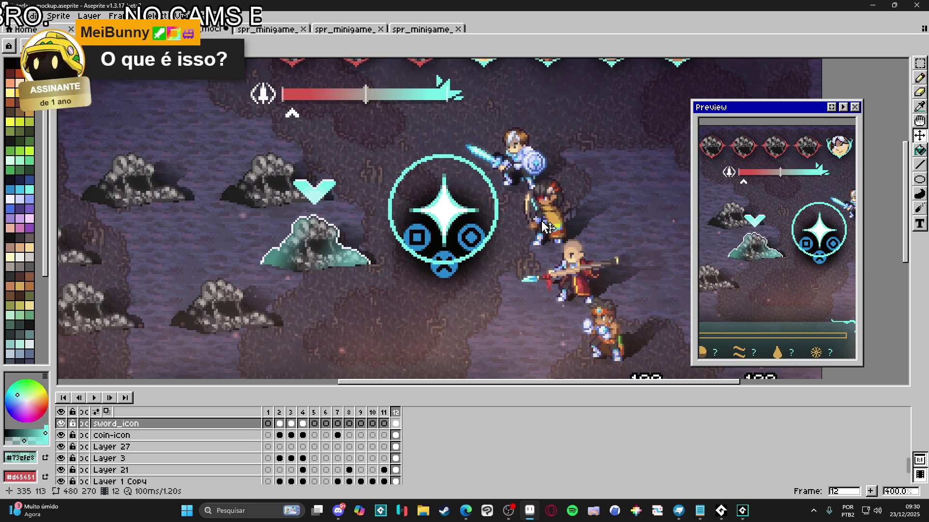
Step: Zoom the interface mockup to 300% to view the battle scene with the star button
scroll(546, 228, "down", 2)
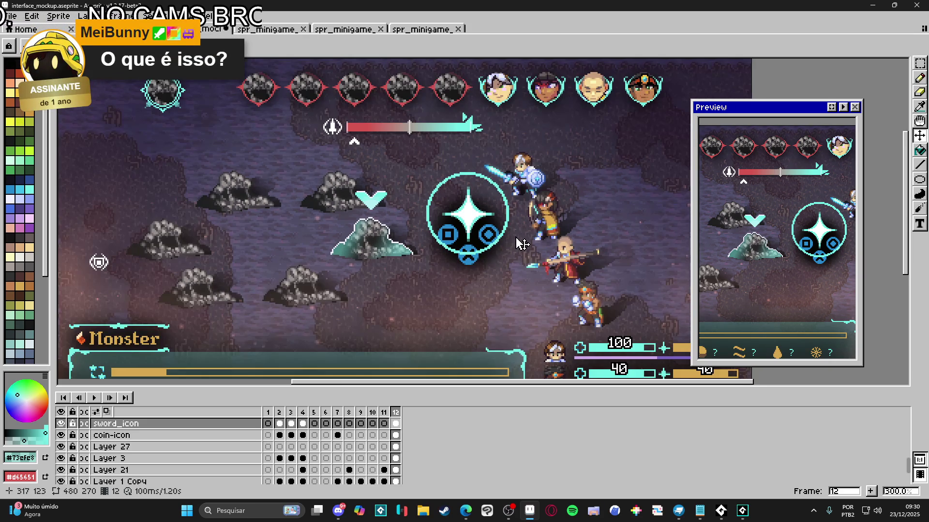
scroll(523, 232, "up", 1)
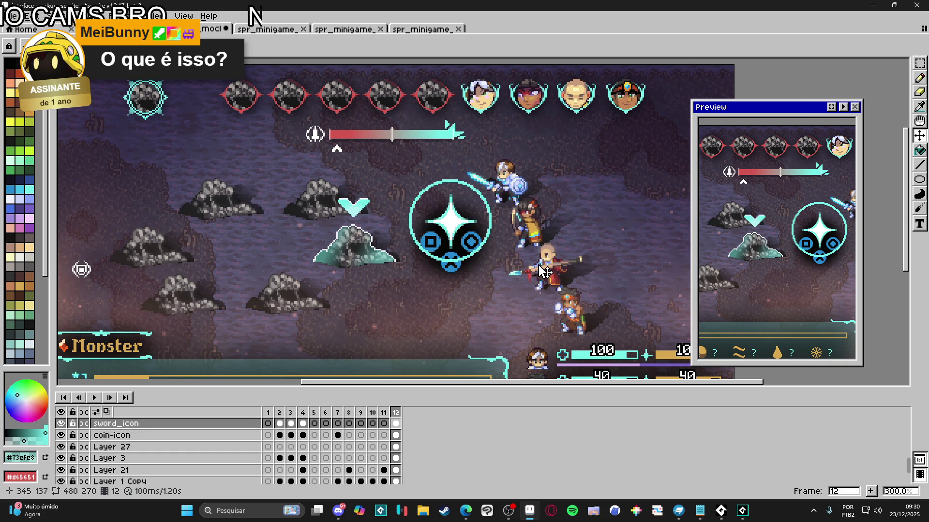
scroll(545, 272, "down", 1)
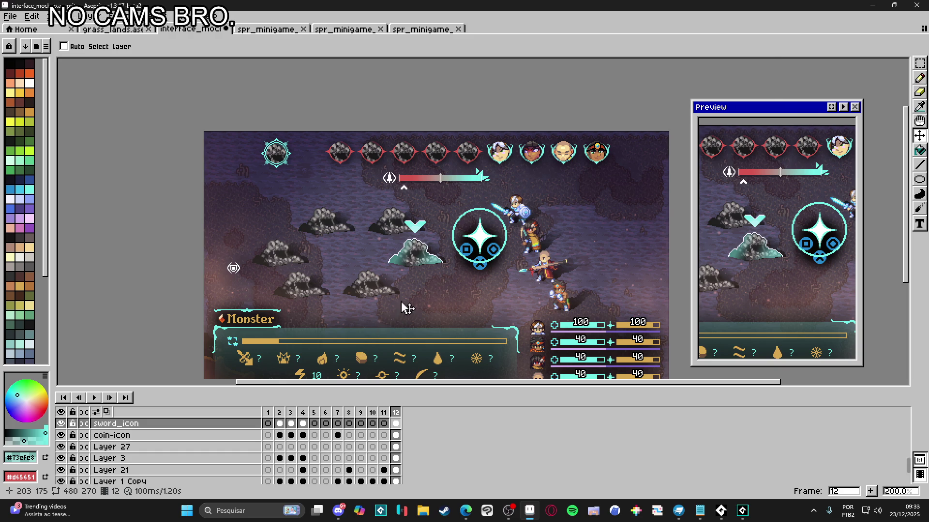
scroll(459, 278, "up", 1)
scroll(476, 282, "down", 1)
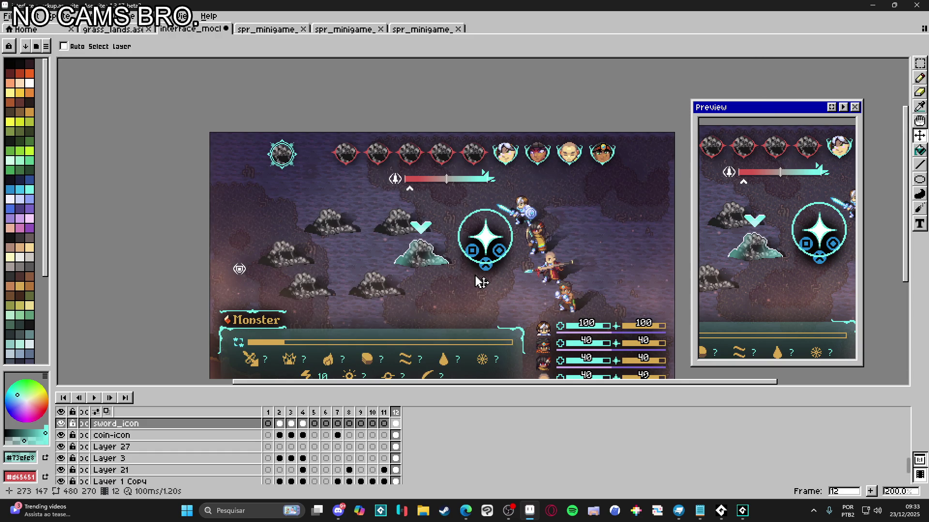
scroll(477, 282, "right", 1)
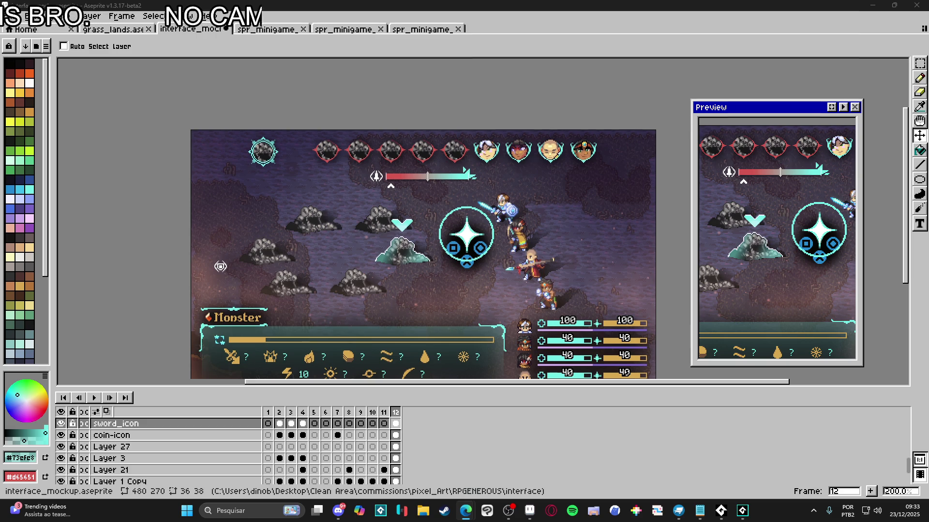
scroll(432, 217, "up", 2)
left_click_drag(432, 217, 405, 228)
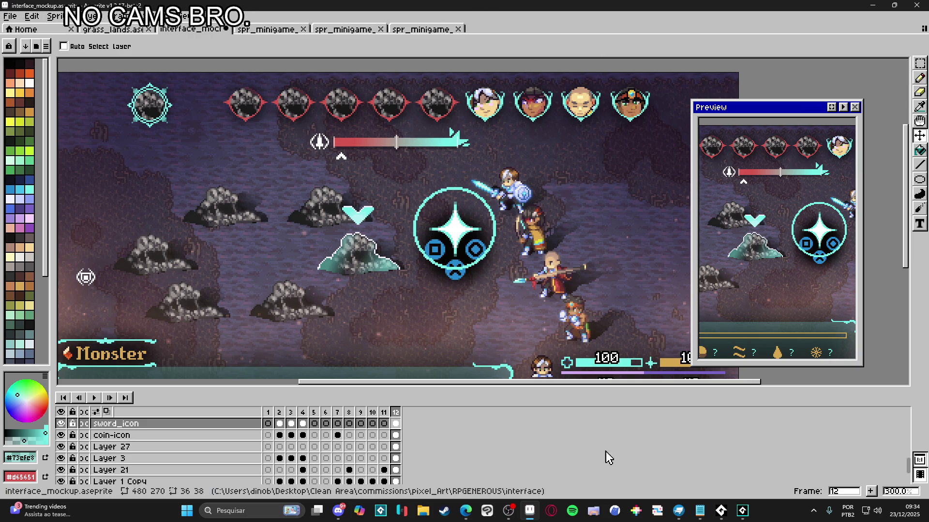
left_click(697, 518)
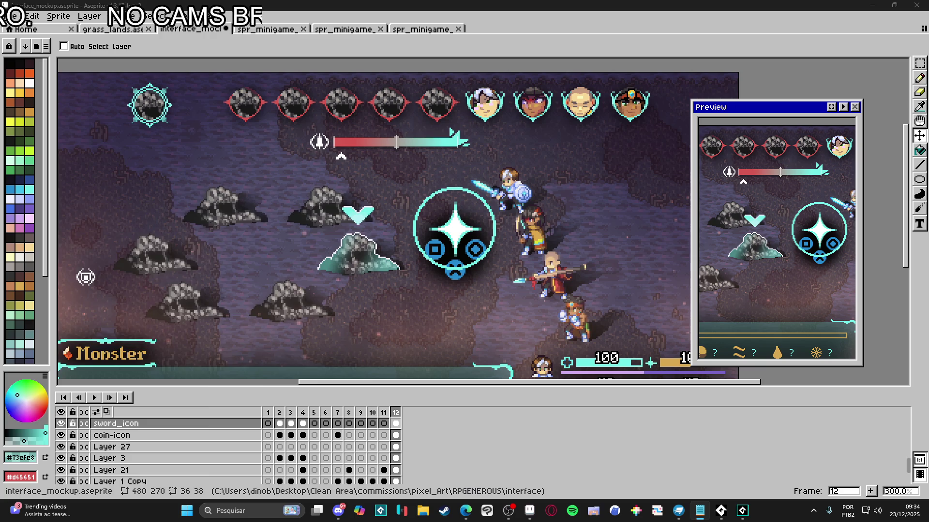
key("alt+Tab")
mouse_move(296, 191)
left_mouse_down()
mouse_move(240, 107)
mouse_move(258, 89)
mouse_move(257, 366)
mouse_move(306, 274)
mouse_move(301, 283)
left_mouse_up()
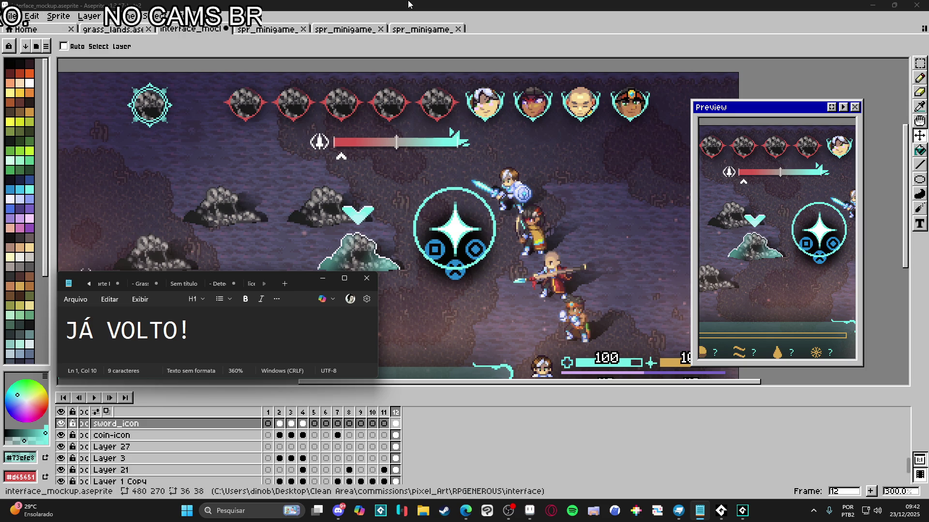
Step: Dismiss the away note, cycle through the open sprite tabs back to the mockup, then switch to GameMaker
left_click(408, 5)
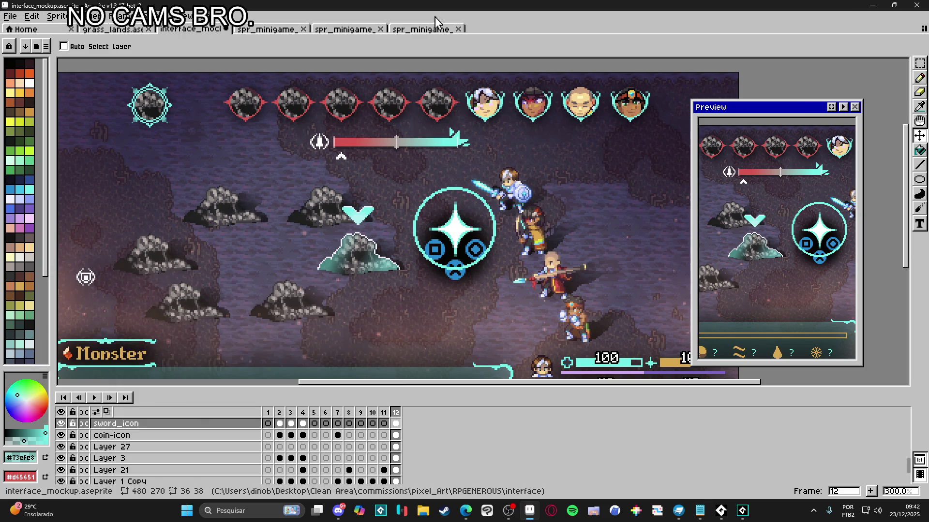
left_click(428, 30)
left_click(346, 30)
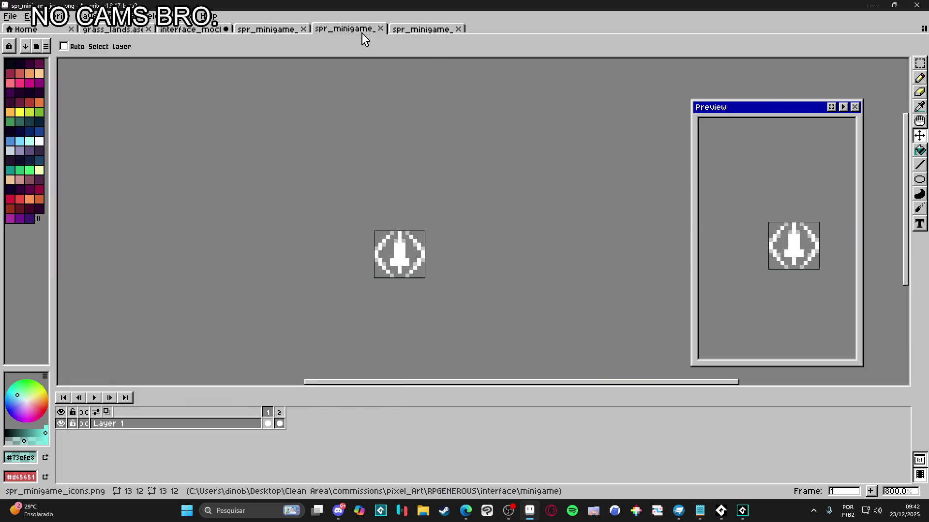
left_click(269, 30)
left_click(191, 30)
left_click(114, 30)
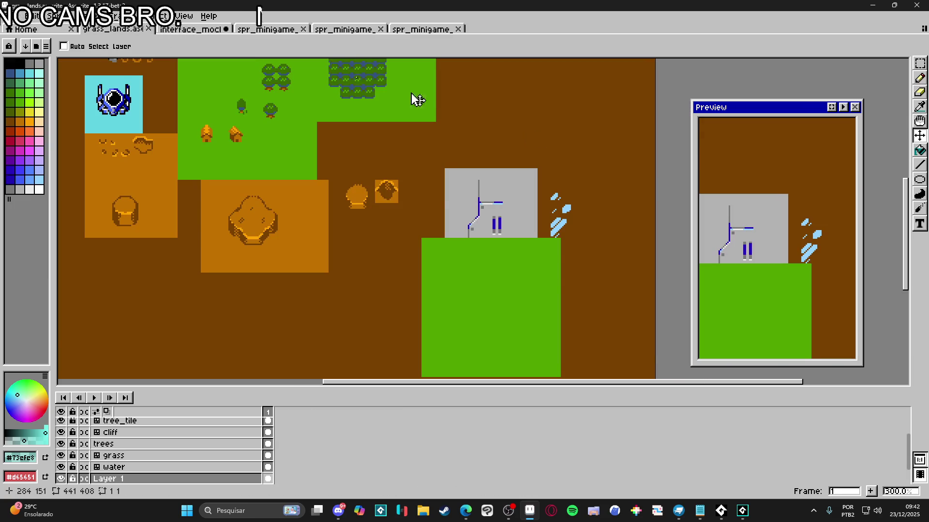
left_click(177, 31)
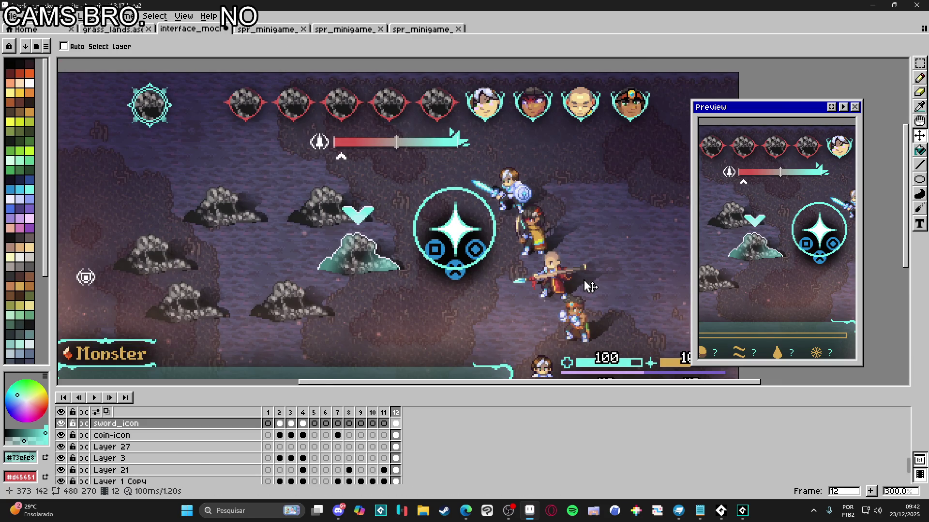
left_click_drag(560, 387, 556, 412)
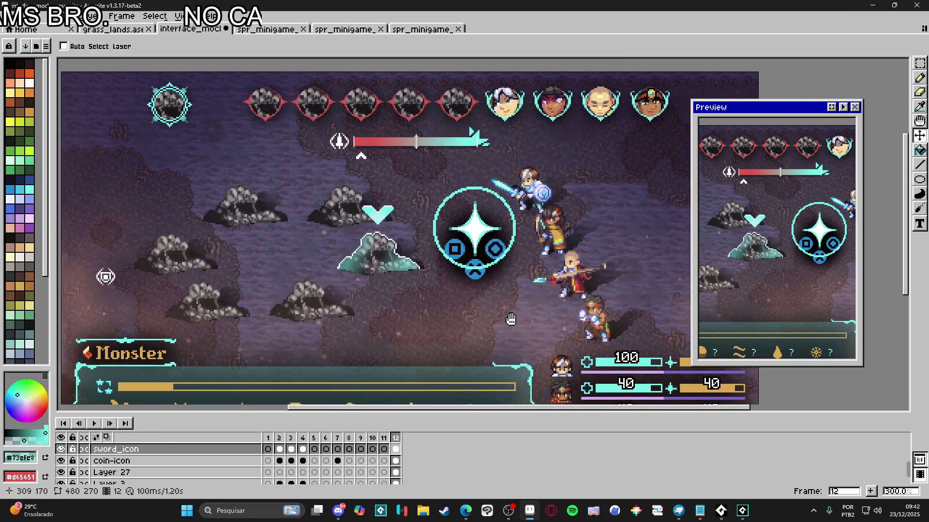
key("alt+Tab")
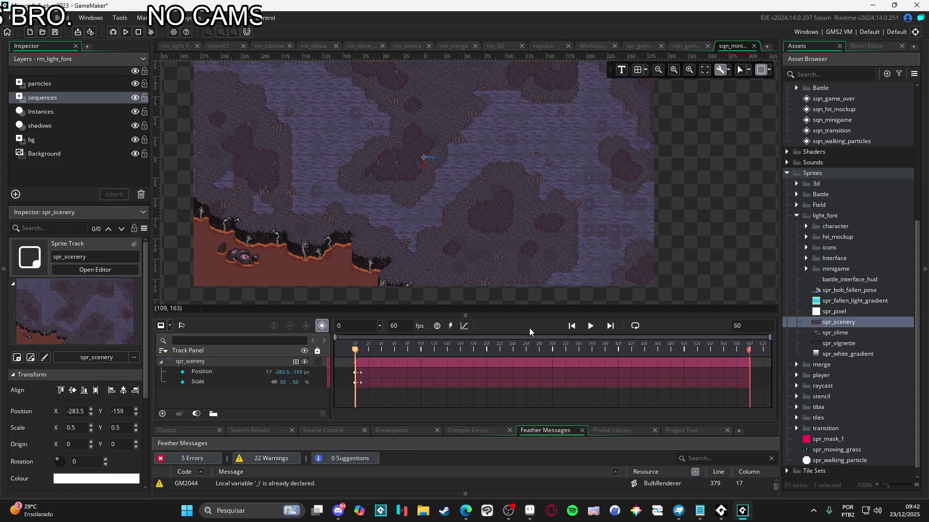
Step: Collapse the spr_scenery track's property rows in the sequence timeline
left_click_drag(536, 315, 536, 263)
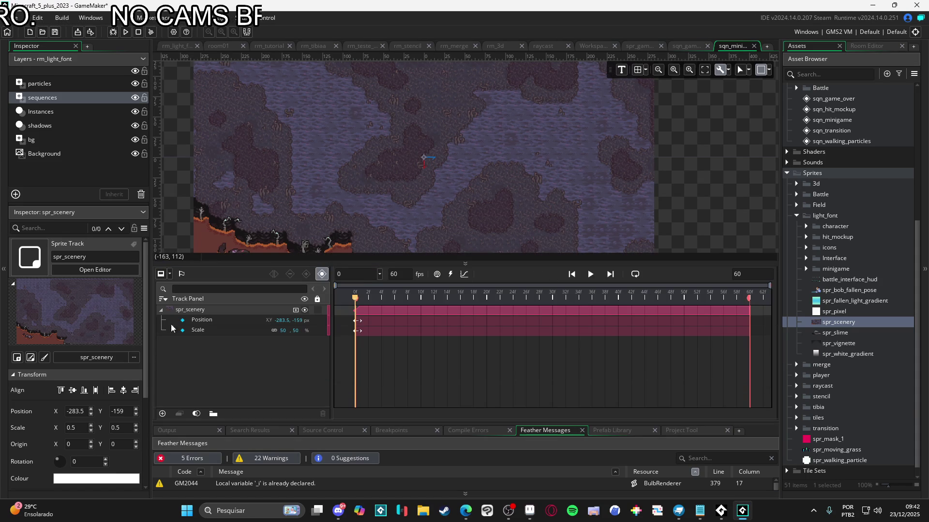
left_click(160, 309)
left_click(161, 309)
left_click_drag(477, 263, 478, 337)
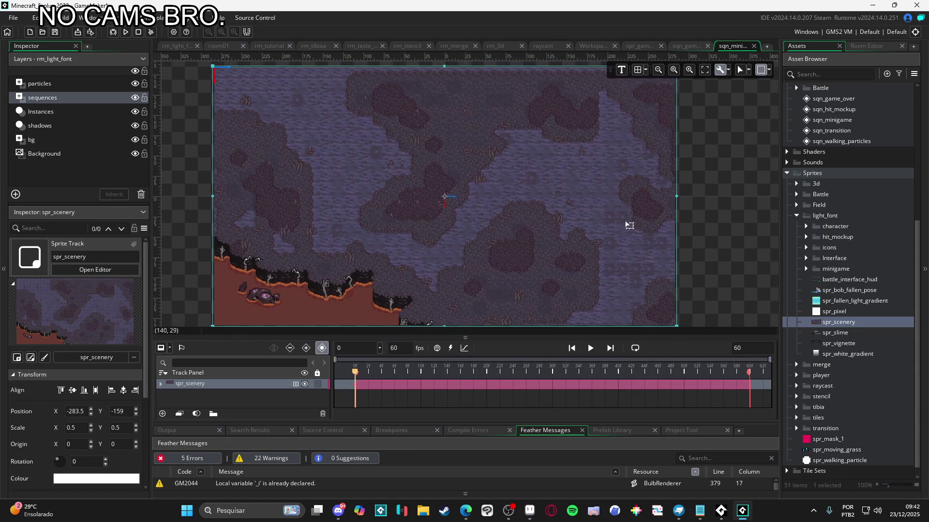
left_click(660, 223)
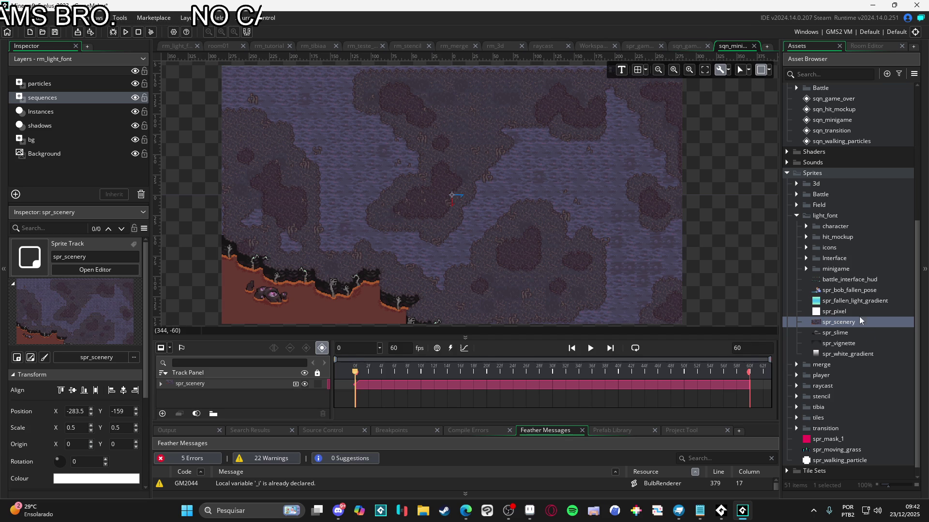
Step: Add spr_minigame_heat_bar from the minigame sprites folder near the top centre of the sequence
left_click(811, 271)
left_click(805, 269)
left_click(854, 291)
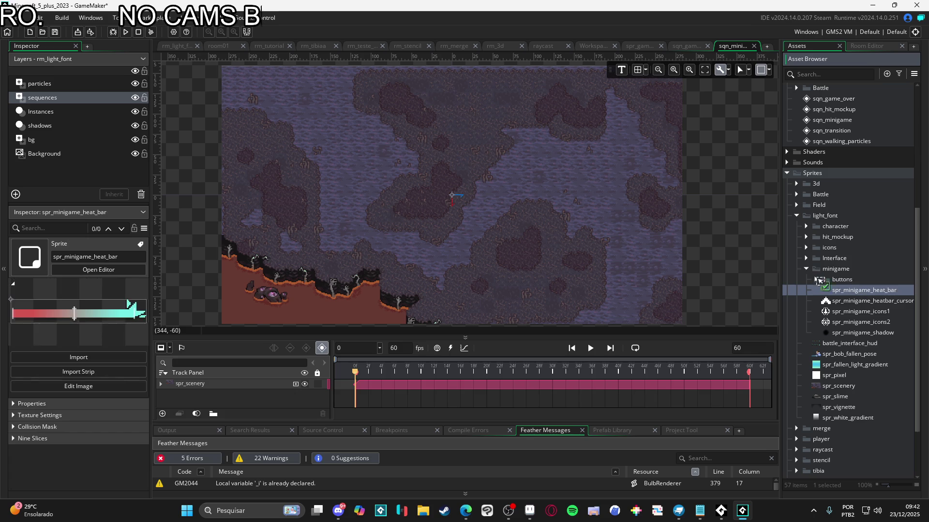
left_click_drag(461, 145, 461, 146)
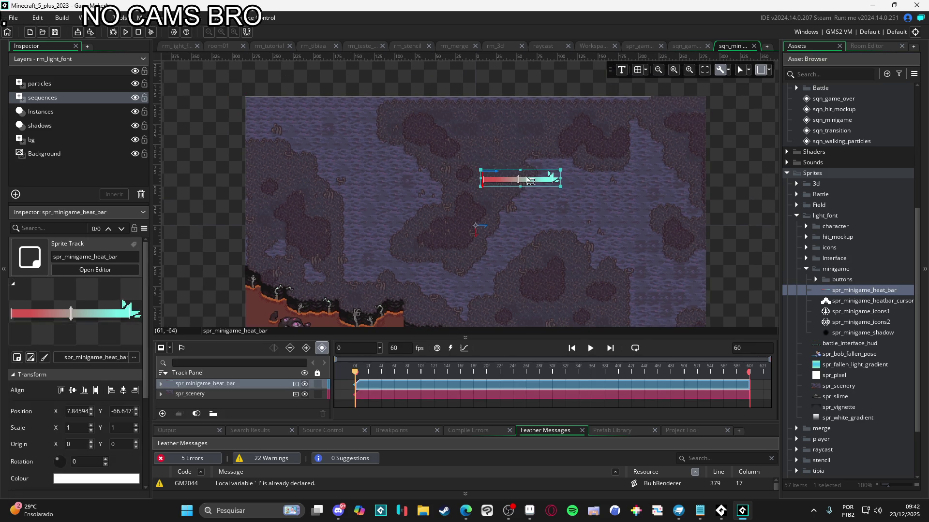
Step: Set the heat bar sprite's origin to Middle Centre
double_click(866, 291)
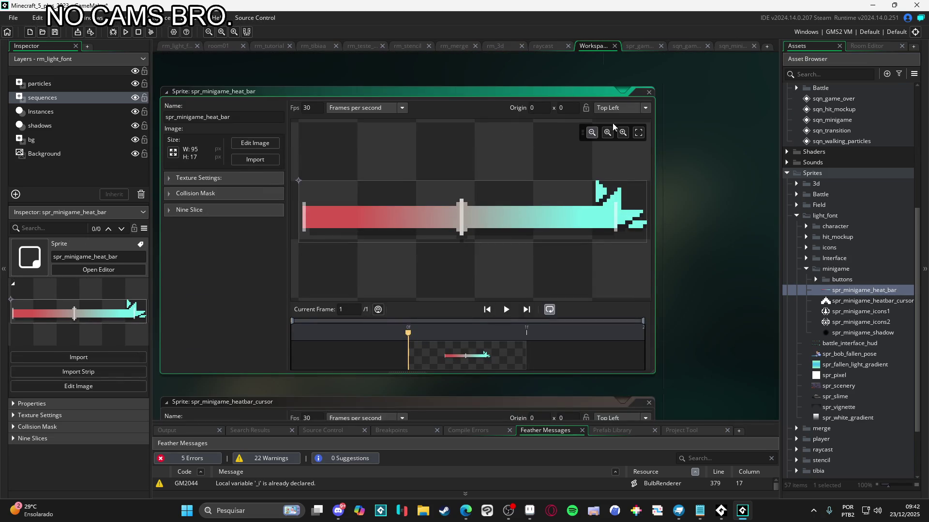
left_click(619, 107)
left_click(615, 159)
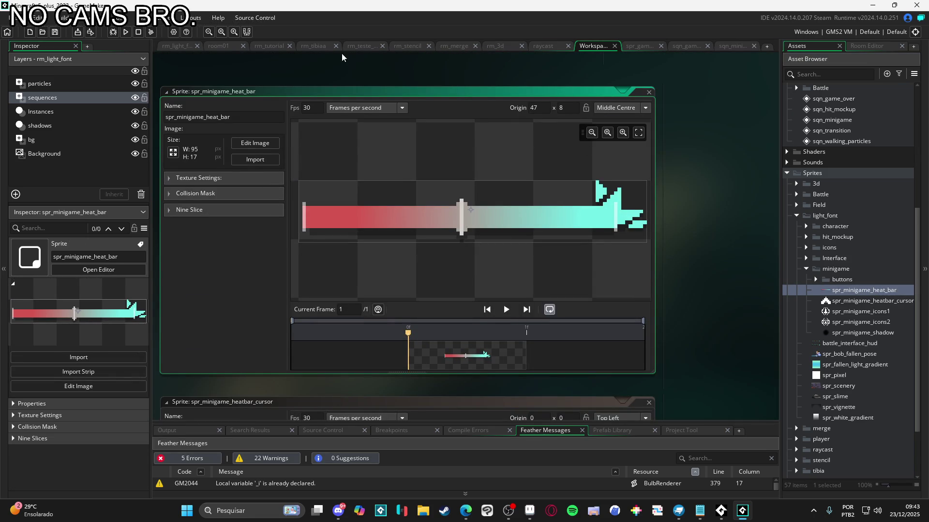
Step: Raise the heat bar higher in sqn_minigame and add spr_minigame_heatbar_cursor as a new track
left_click(732, 46)
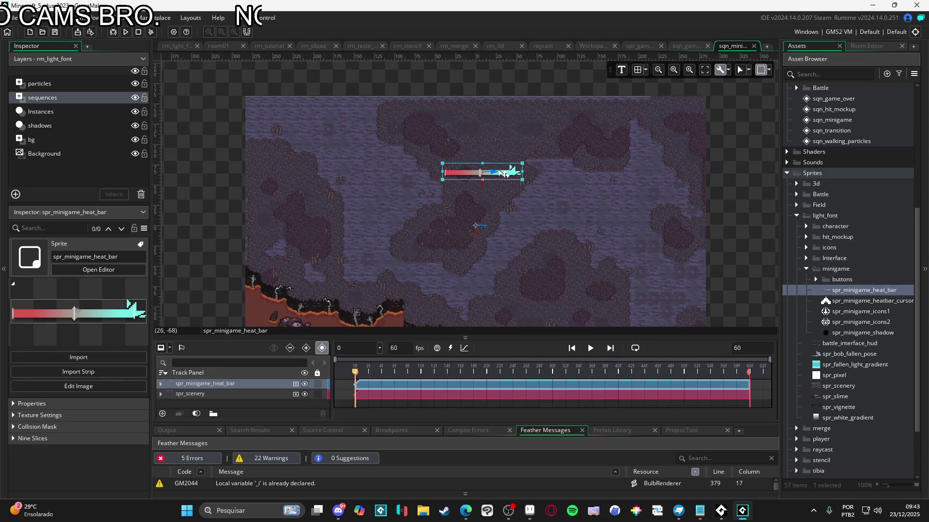
mouse_move(501, 177)
left_mouse_down()
mouse_move(516, 119)
mouse_move(530, 252)
mouse_move(503, 198)
left_mouse_up()
left_click(516, 137)
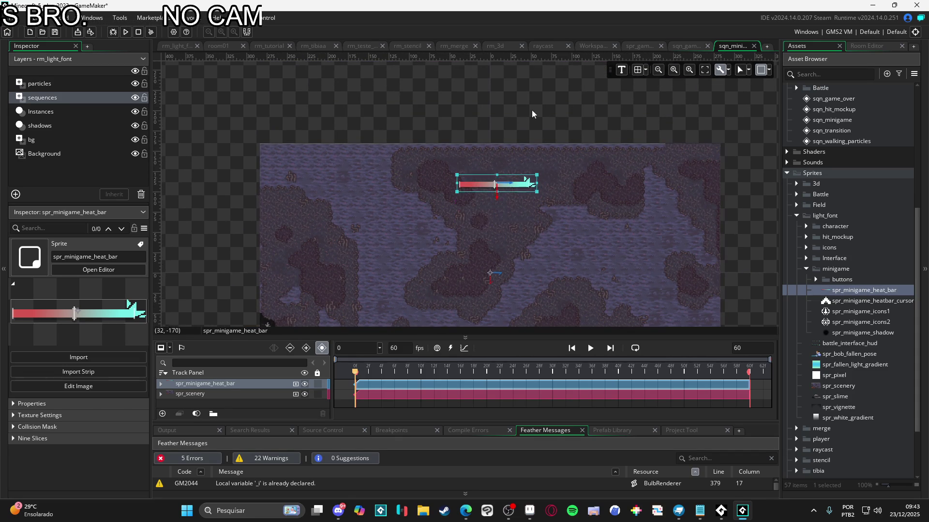
scroll(549, 175, "down", 3)
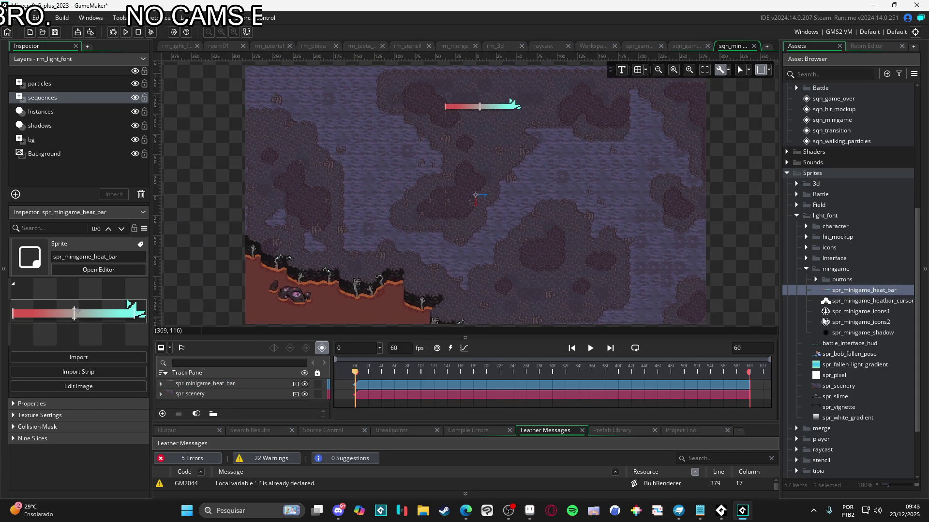
left_click(245, 384)
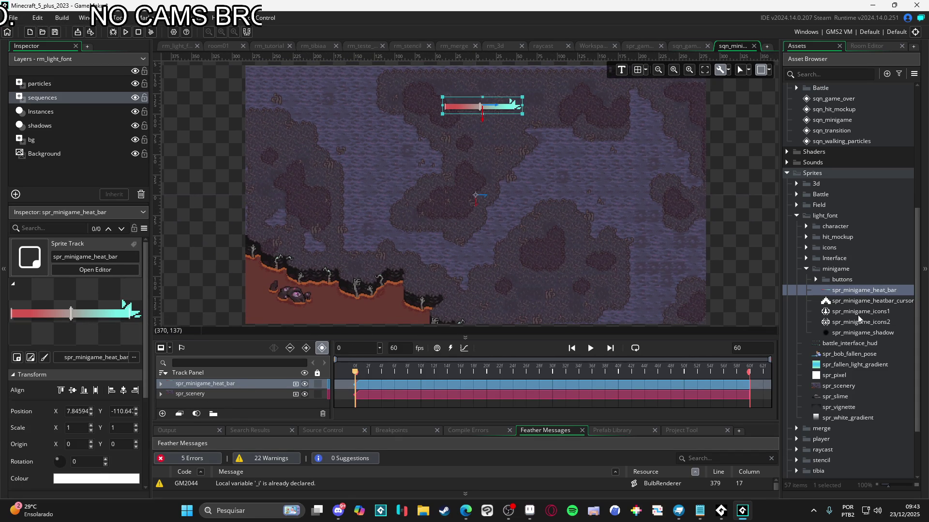
left_click_drag(854, 303, 501, 178)
left_click_drag(481, 141, 482, 140)
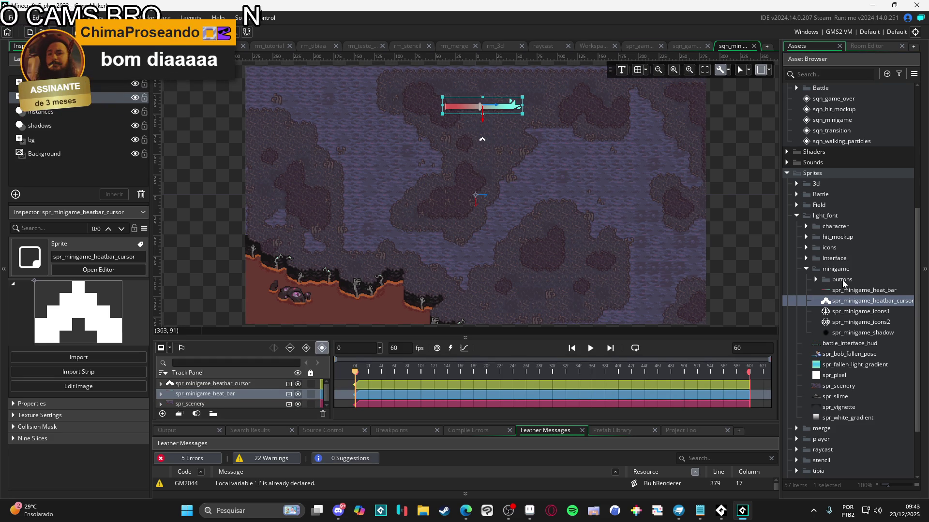
Step: Give spr_minigame_heatbar_cursor a Top Centre origin, then select the cursor in sqn_minigame
double_click(869, 301)
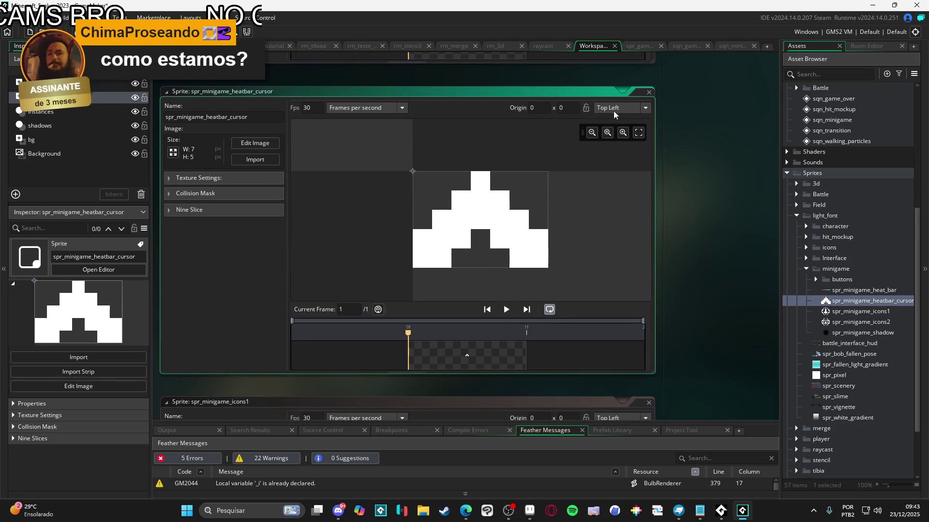
left_click(612, 108)
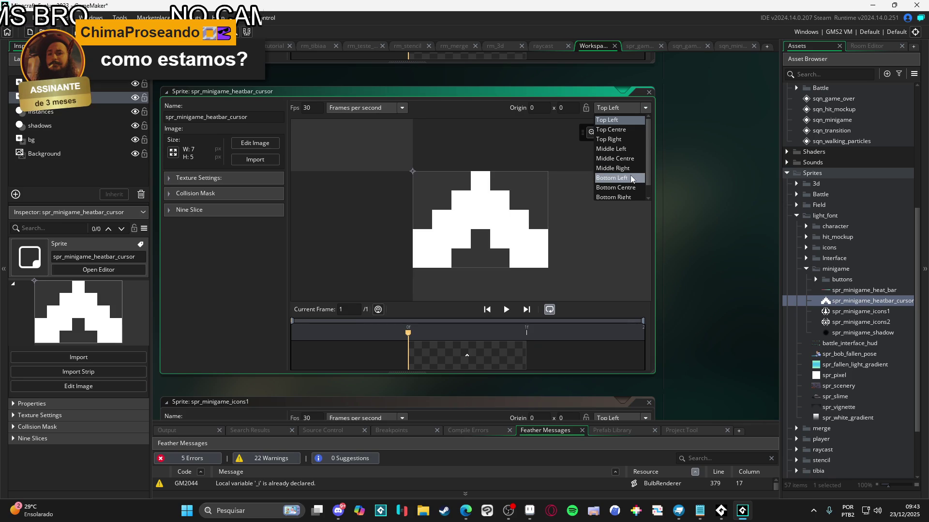
left_click(627, 129)
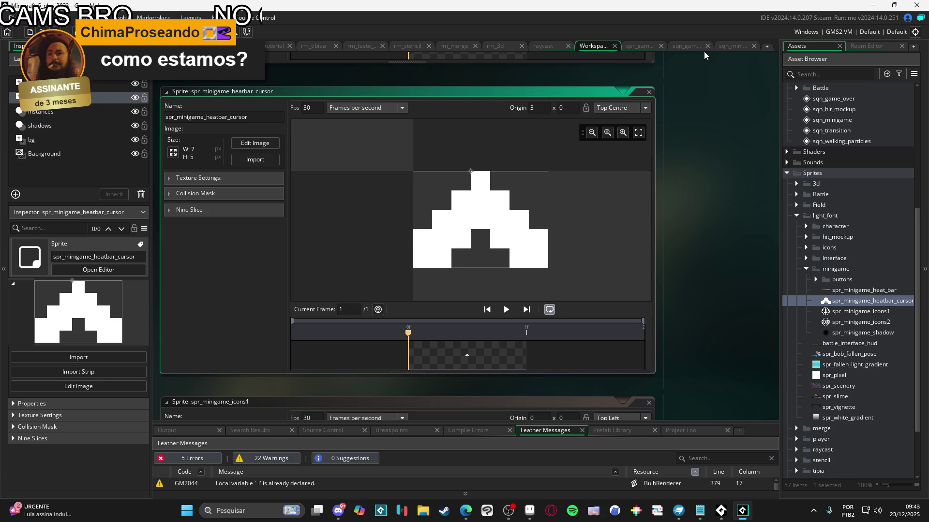
left_click(733, 47)
scroll(477, 148, "up", 5)
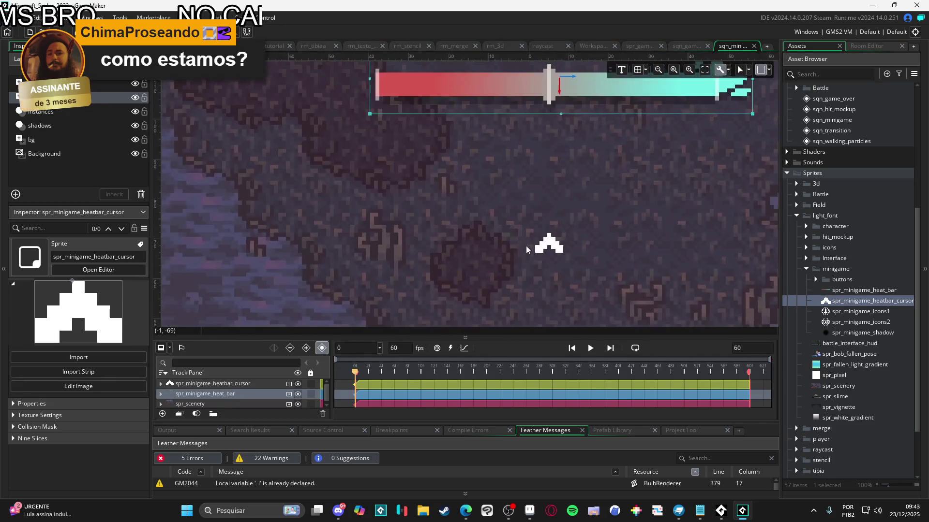
left_click(541, 243)
Step: Move the heatbar cursor beneath the heat bar's left end
left_click_drag(544, 244, 408, 146)
left_click(276, 180)
scroll(437, 191, "down", 8)
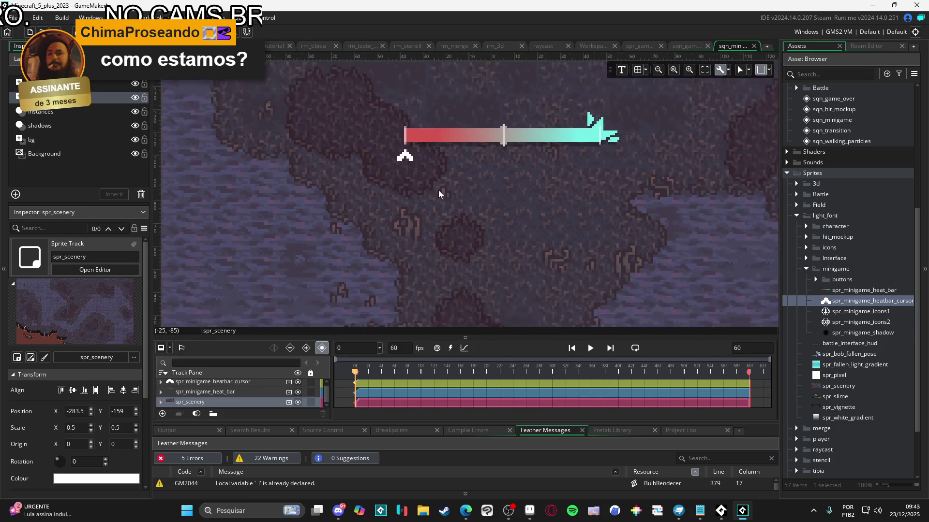
Step: Add spr_minigame_icons1 and position its star icon just left of the heat bar
left_click_drag(848, 312, 383, 149)
scroll(385, 144, "up", 8)
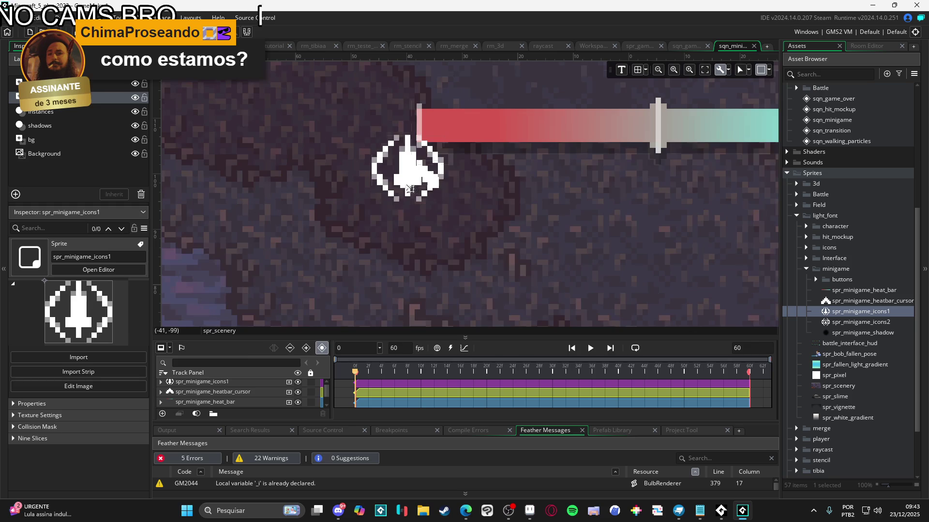
left_click(232, 382)
mouse_move(395, 181)
left_mouse_down()
mouse_move(347, 139)
mouse_move(356, 142)
left_mouse_up()
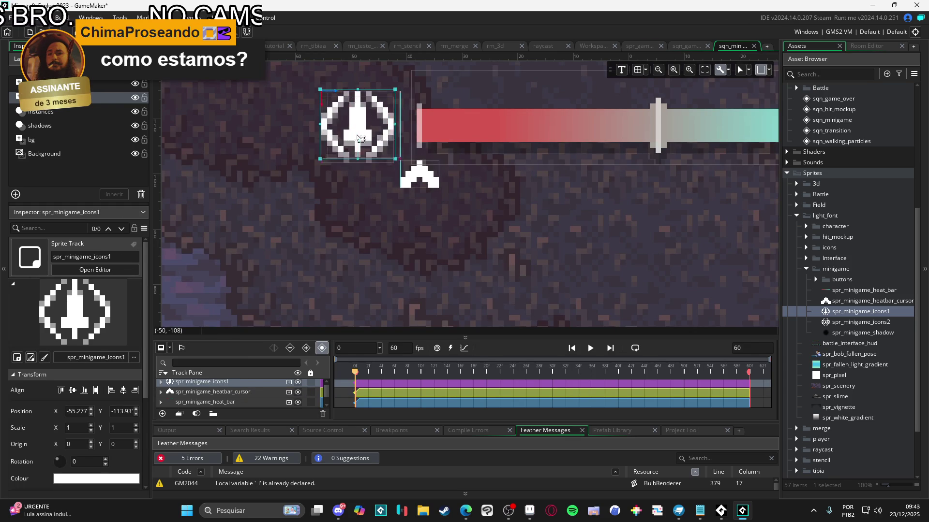
left_click(421, 183)
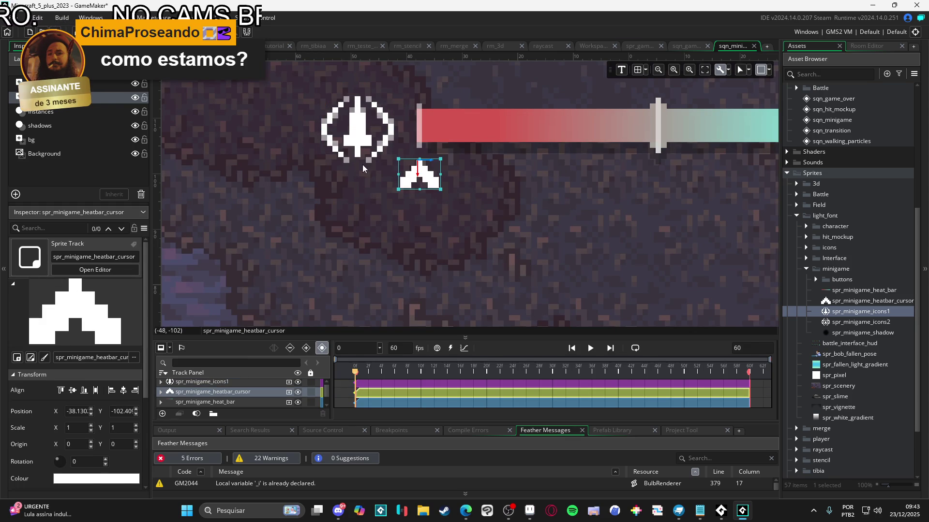
scroll(411, 179, "down", 5)
scroll(341, 167, "up", 5)
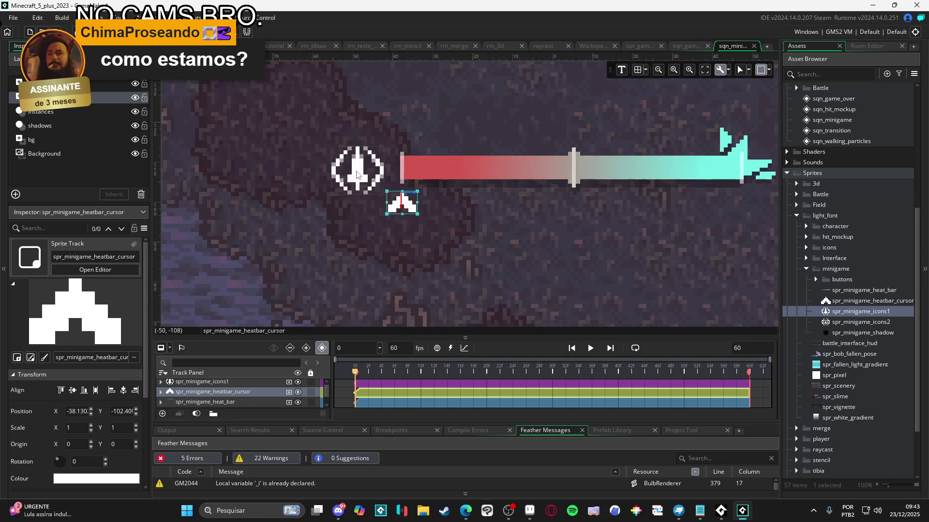
left_click(370, 177)
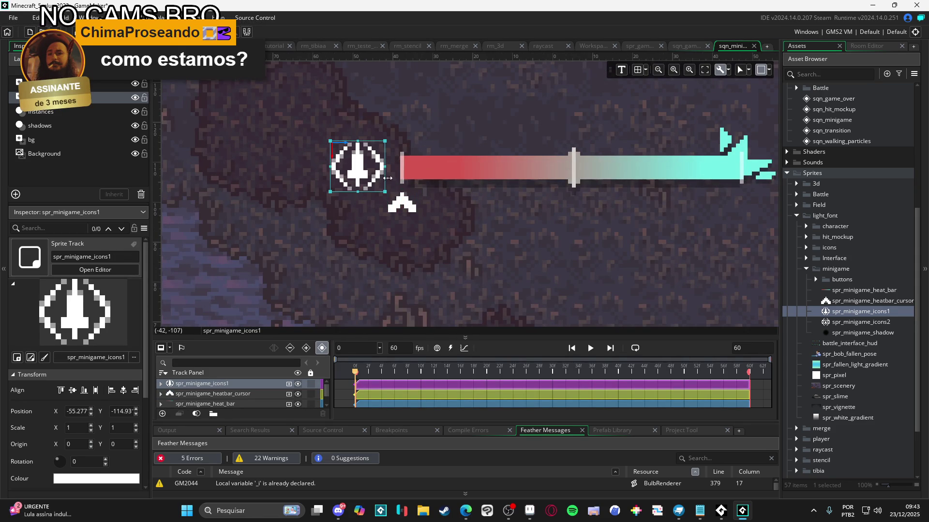
scroll(382, 183, "down", 5)
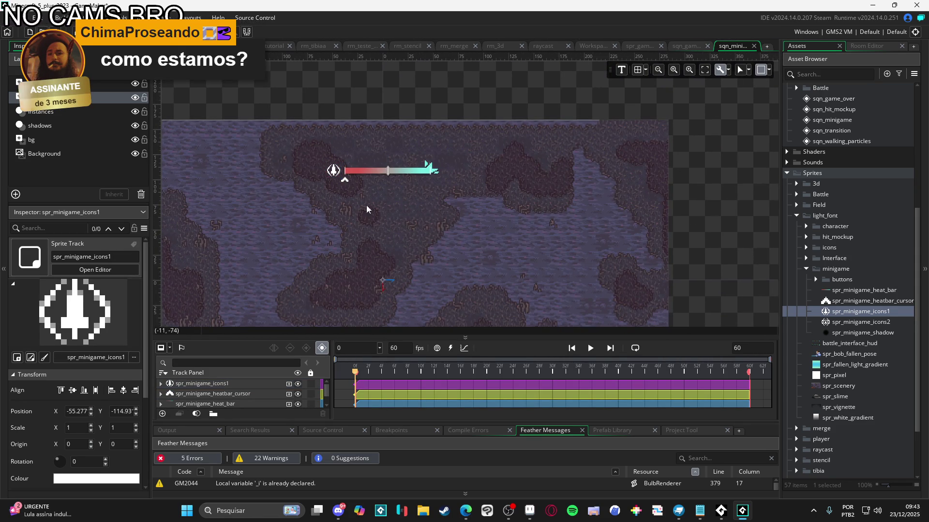
scroll(381, 184, "up", 2)
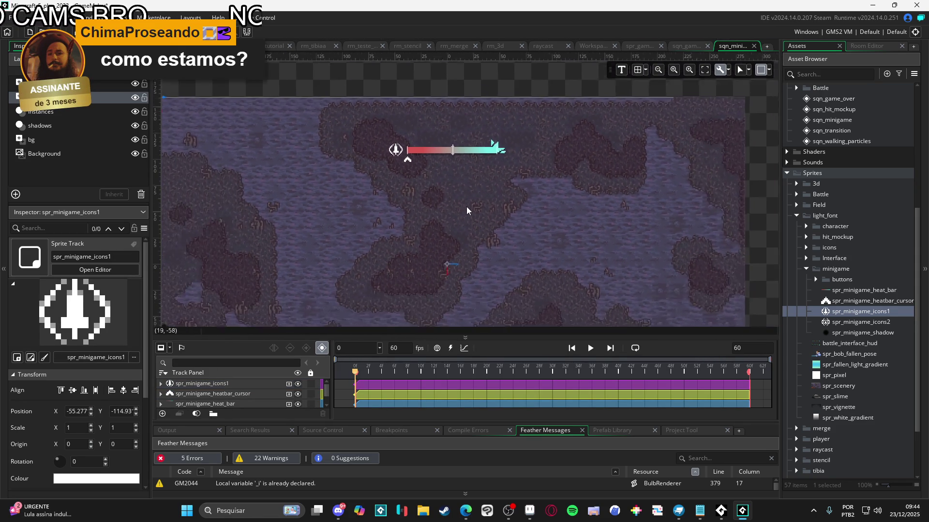
scroll(466, 186, "down", 1)
left_click(850, 333)
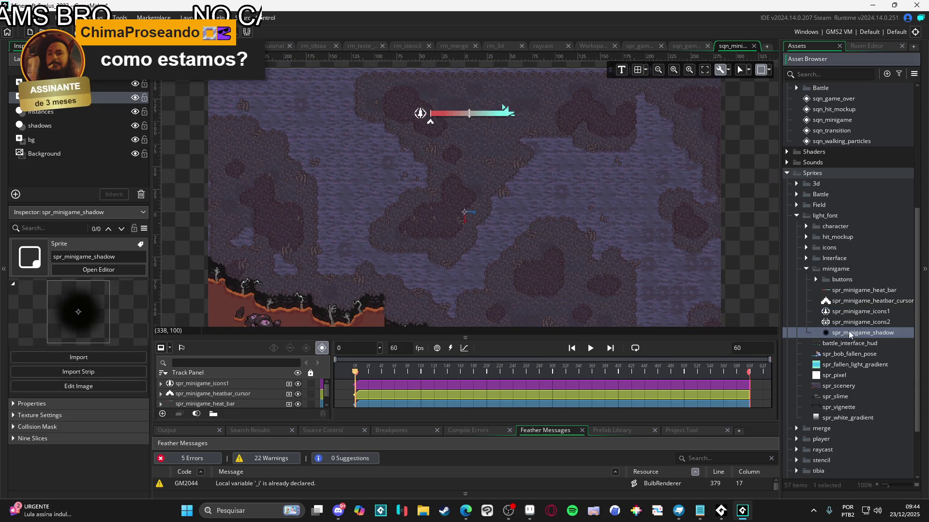
Step: Add spr_minigame_shadow to the sequence and line it up under the heat bar's centre
left_click_drag(478, 173, 478, 219)
scroll(478, 193, "up", 2)
left_click(555, 222)
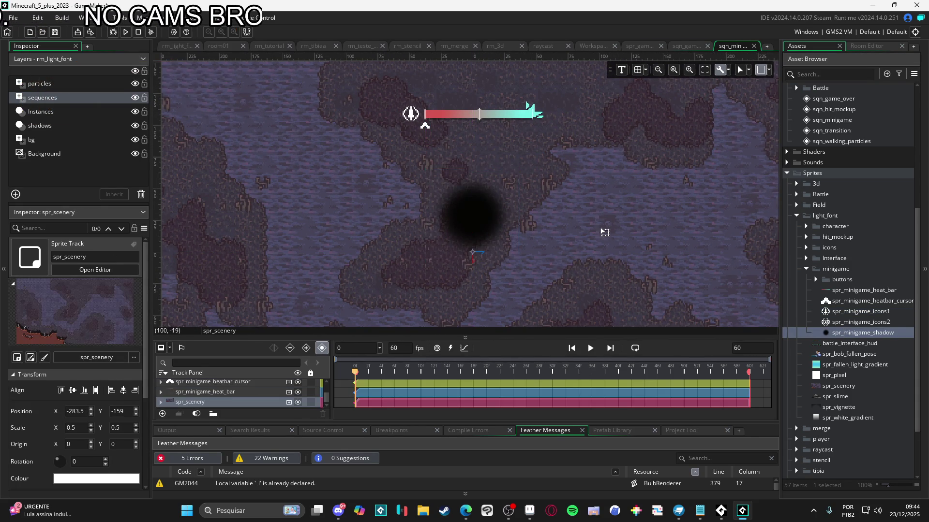
scroll(581, 228, "down", 1)
scroll(499, 215, "up", 1)
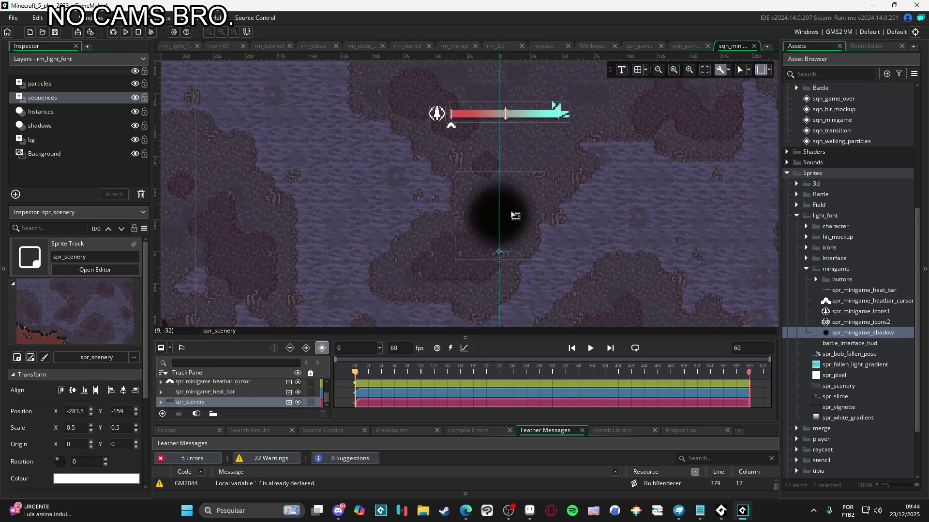
scroll(227, 392, "up", 2)
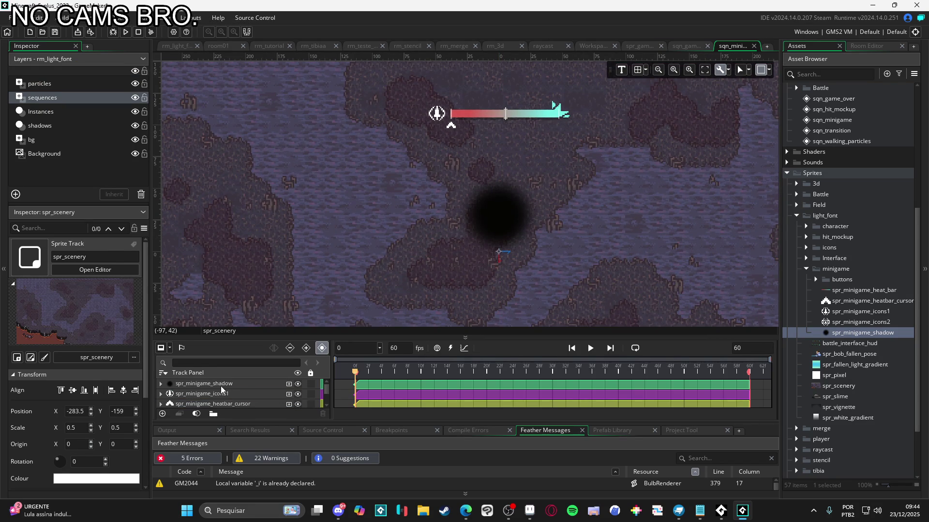
left_click(224, 384)
left_click_drag(514, 235, 520, 239)
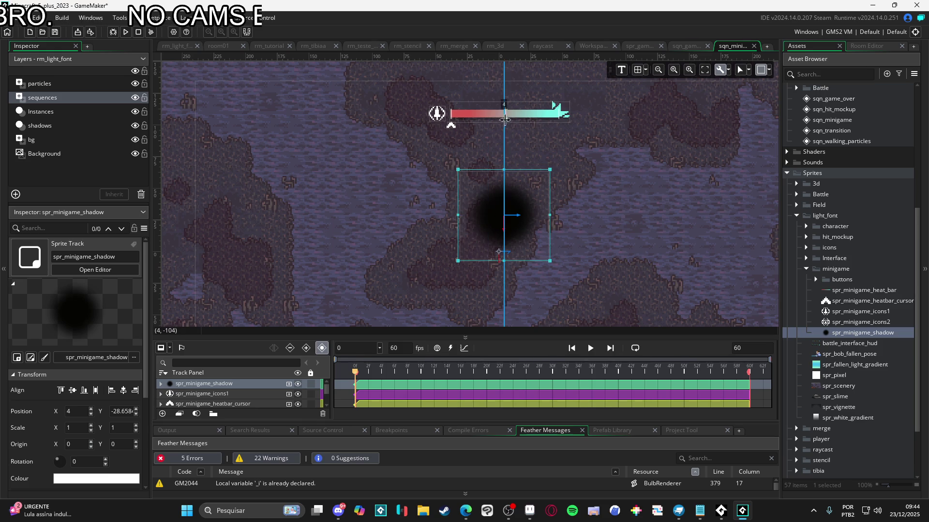
scroll(506, 121, "up", 5)
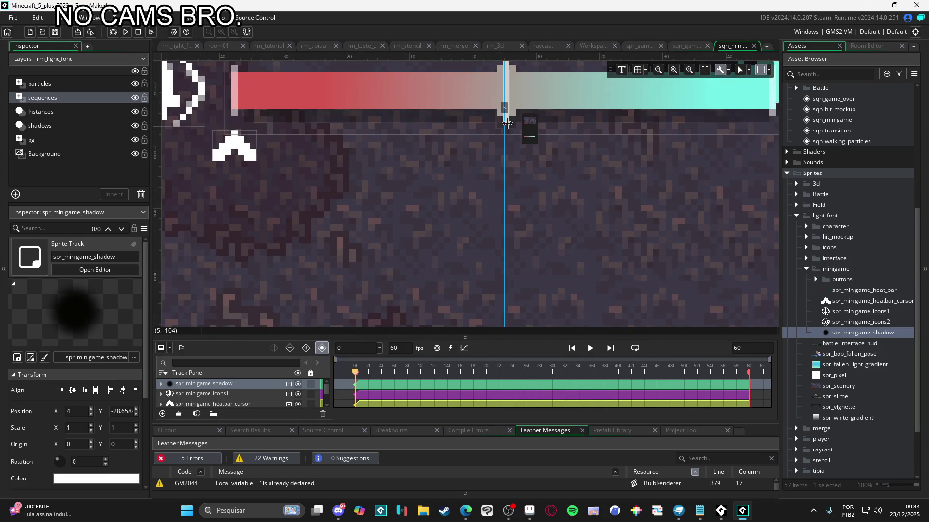
scroll(507, 184, "down", 2)
scroll(506, 184, "down", 3)
scroll(523, 284, "up", 2)
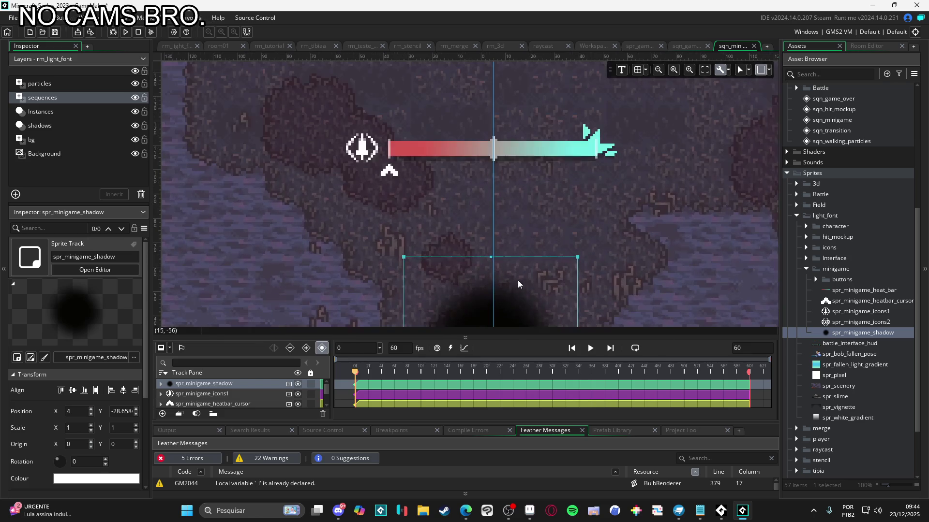
scroll(527, 286, "up", 2)
scroll(512, 187, "up", 2)
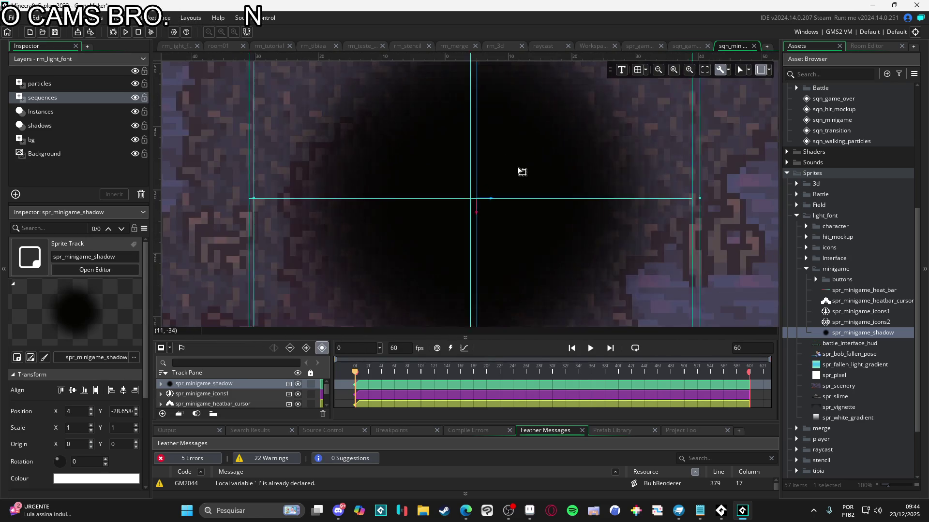
scroll(522, 168, "down", 4)
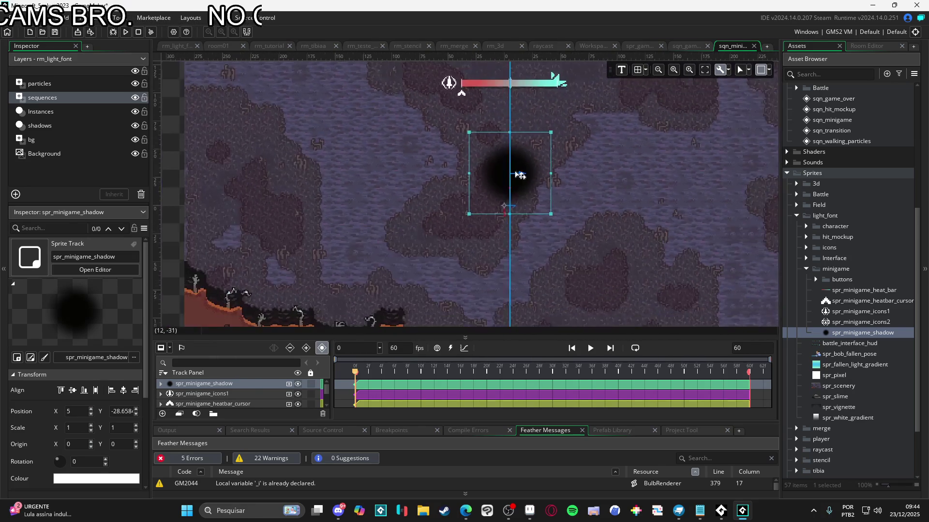
scroll(523, 178, "down", 2)
Step: Move the dark shadow higher on the canvas and expand the buttons sprite folder
left_click(458, 213)
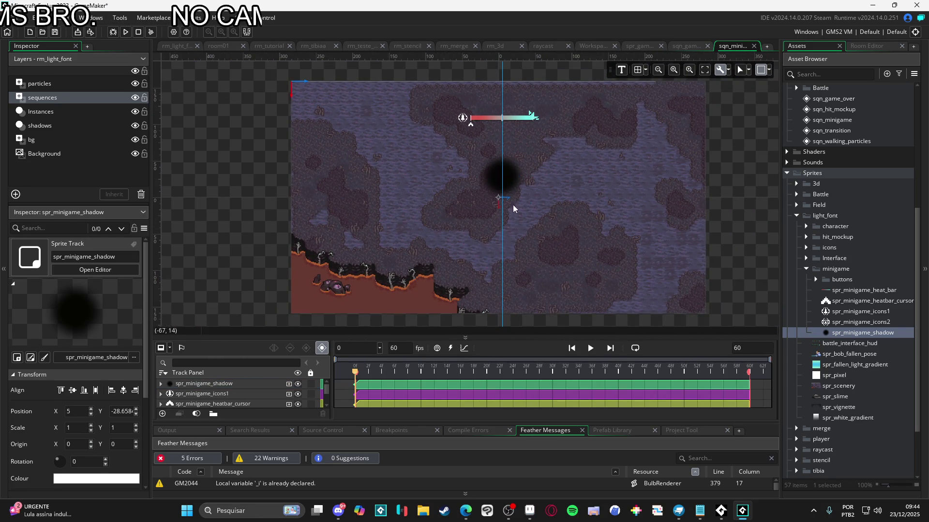
scroll(513, 178, "up", 2)
left_click_drag(512, 176, 517, 148)
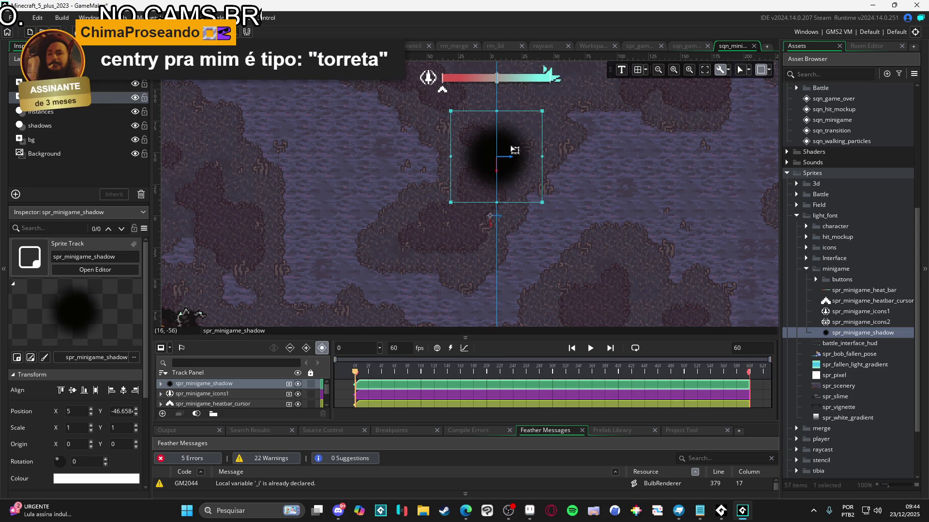
scroll(515, 149, "down", 1)
scroll(513, 160, "down", 2)
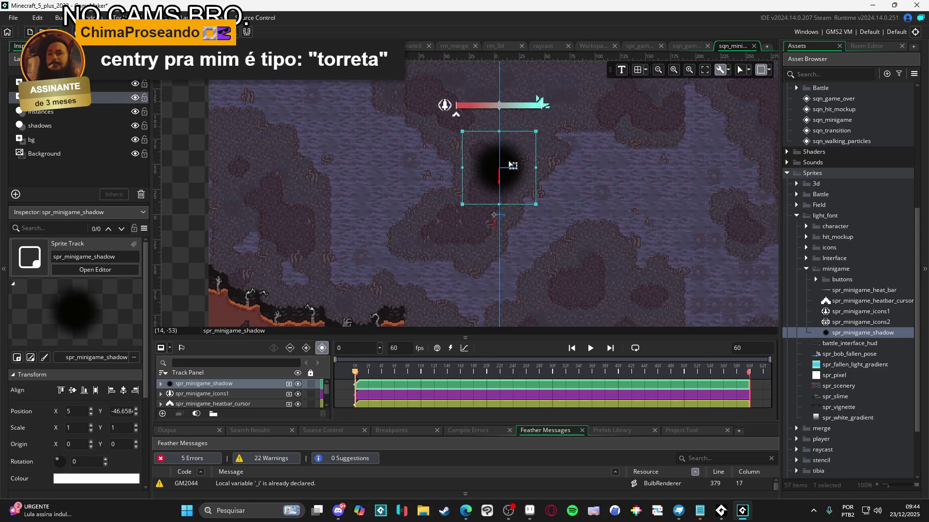
scroll(512, 166, "down", 1)
left_click(240, 179)
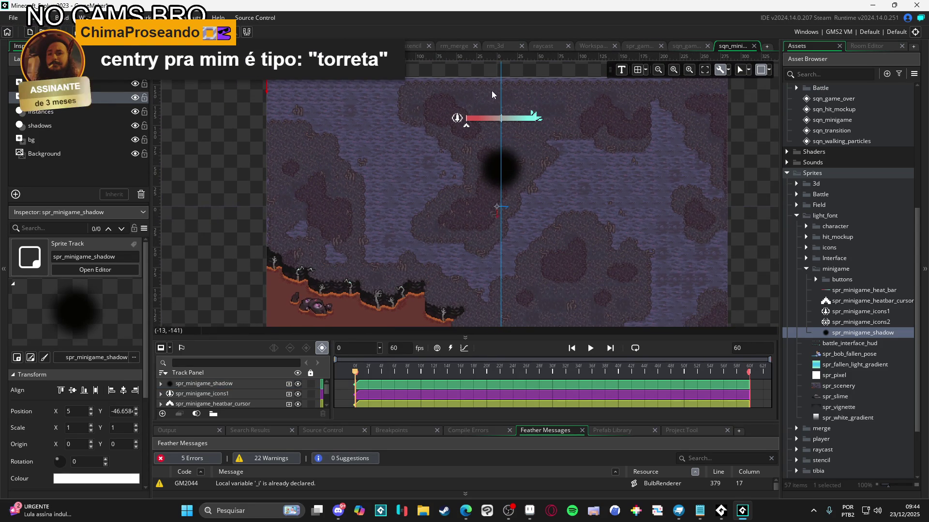
scroll(540, 175, "up", 1)
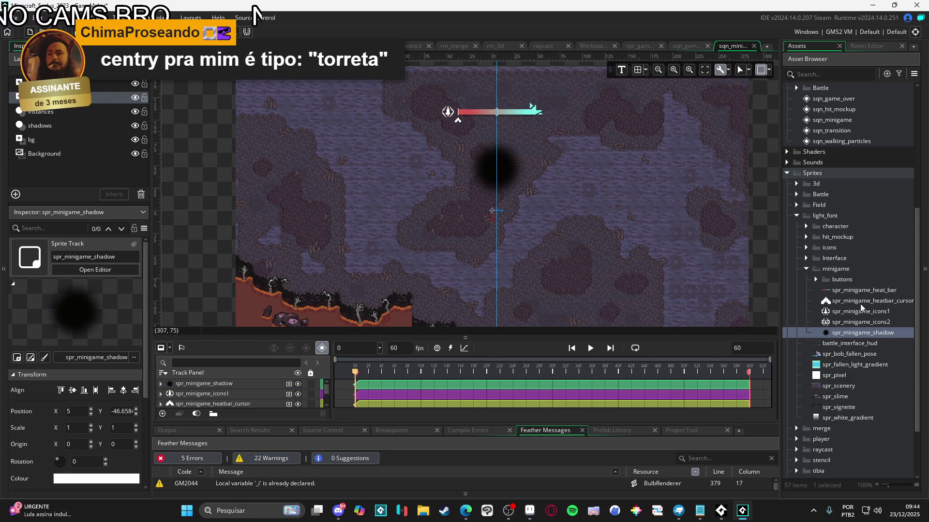
left_click(814, 280)
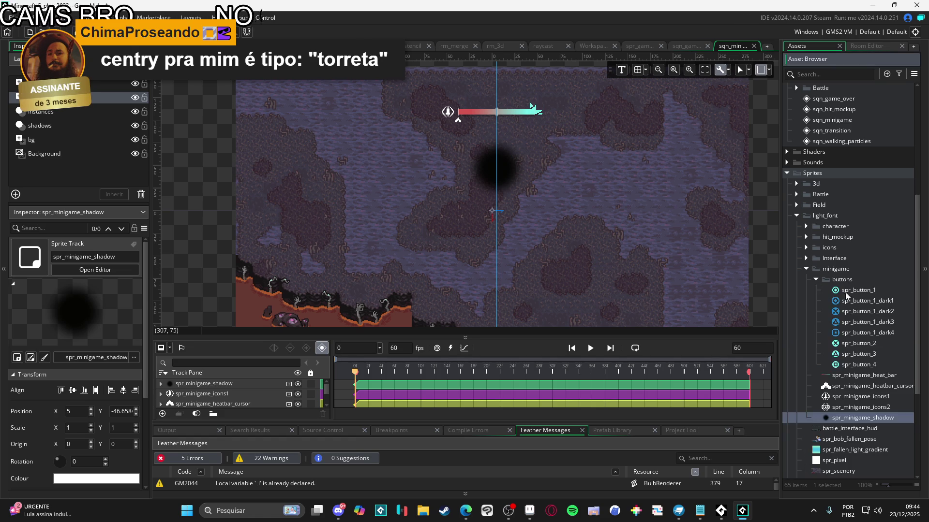
Step: Add the cross button sprite and move it up onto the dark shadow
left_click(869, 300)
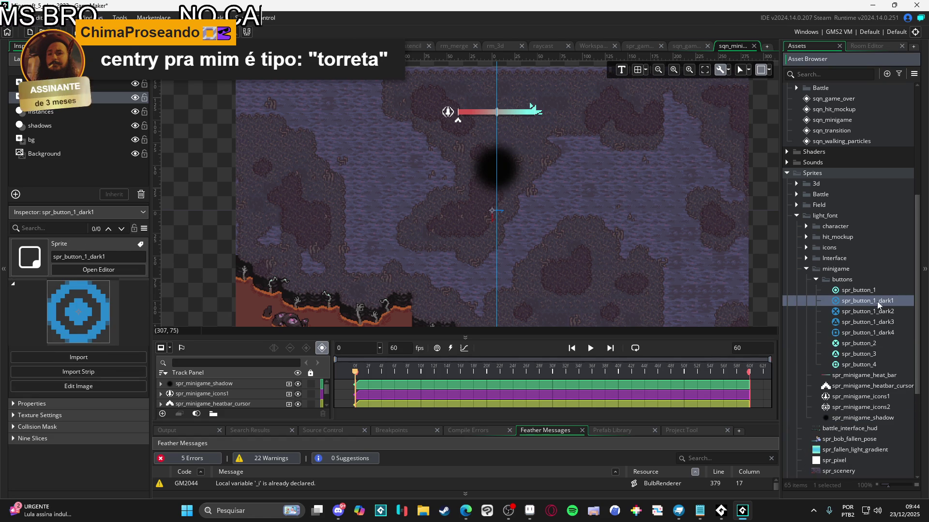
left_click(859, 312)
left_click_drag(503, 191, 503, 191)
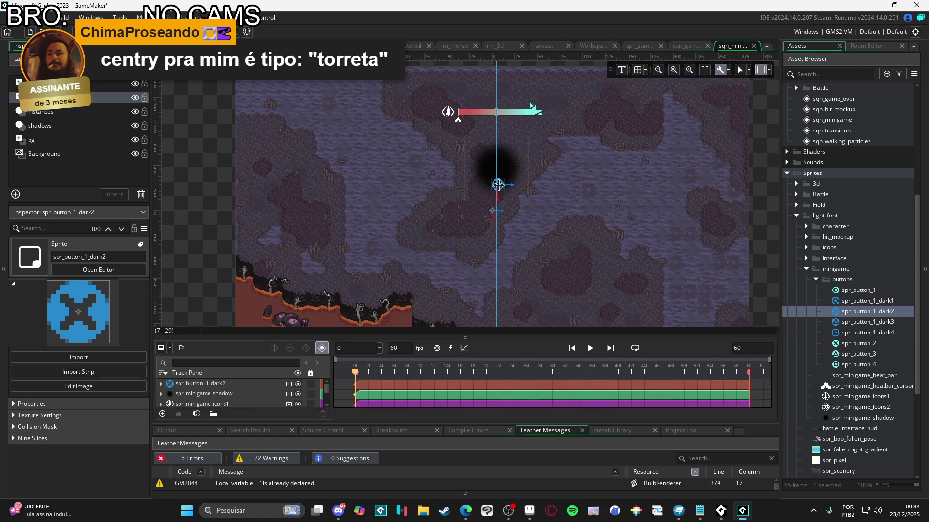
scroll(503, 194, "up", 5)
mouse_move(516, 271)
left_mouse_down()
mouse_move(510, 163)
mouse_move(519, 181)
left_mouse_up()
scroll(753, 303, "down", 1)
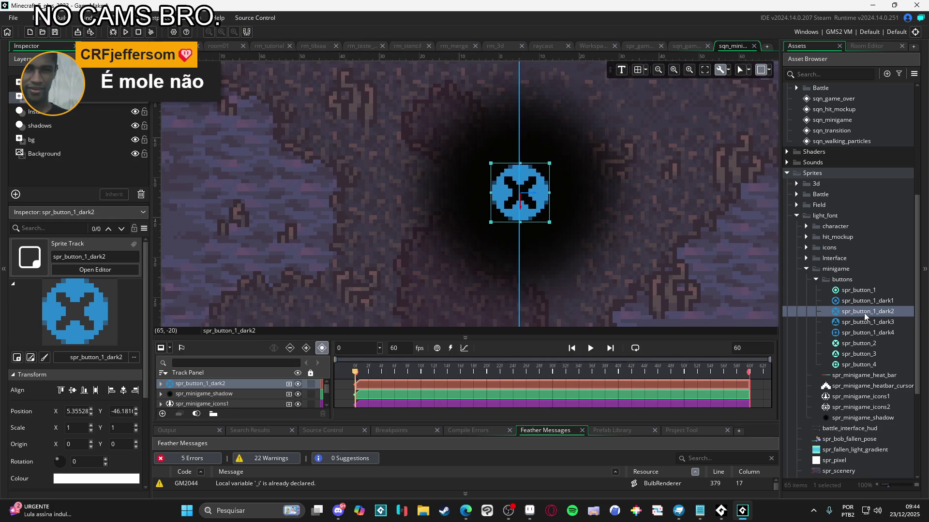
mouse_move(534, 214)
left_mouse_down()
mouse_move(543, 266)
mouse_move(534, 216)
left_mouse_up()
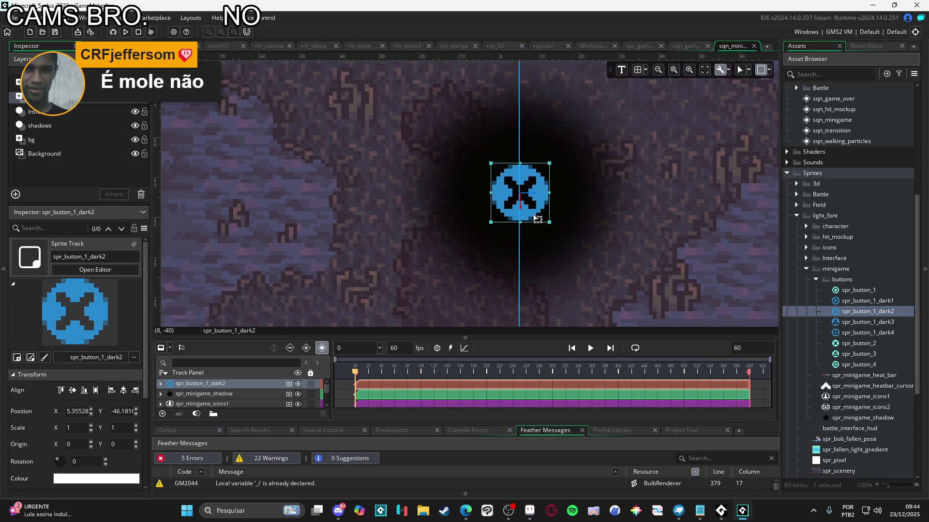
Step: Duplicate the cross button and place the copy just below the original
left_click(244, 392)
left_click(246, 382)
left_click(231, 394)
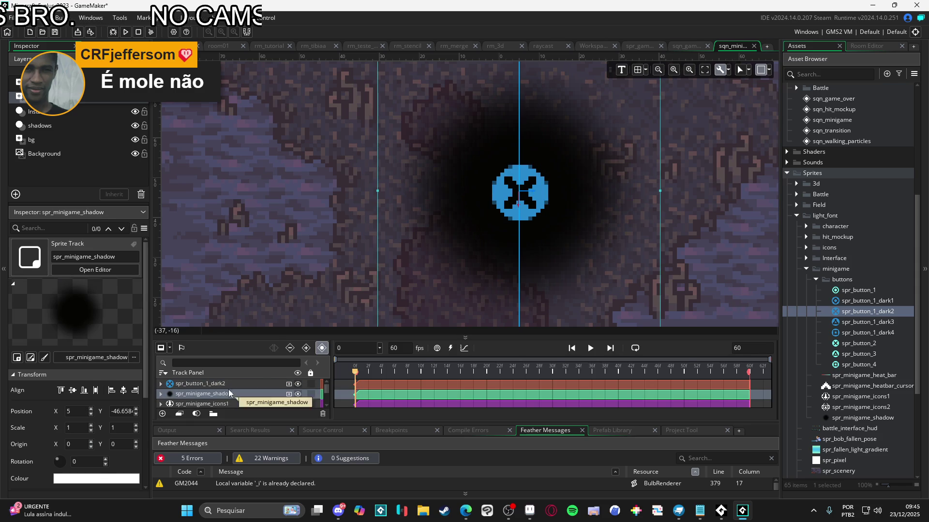
left_click(228, 383)
key("ctrl+d")
mouse_move(535, 216)
left_mouse_down()
mouse_move(527, 264)
mouse_move(535, 271)
left_mouse_up()
left_click_drag(534, 271, 534, 267)
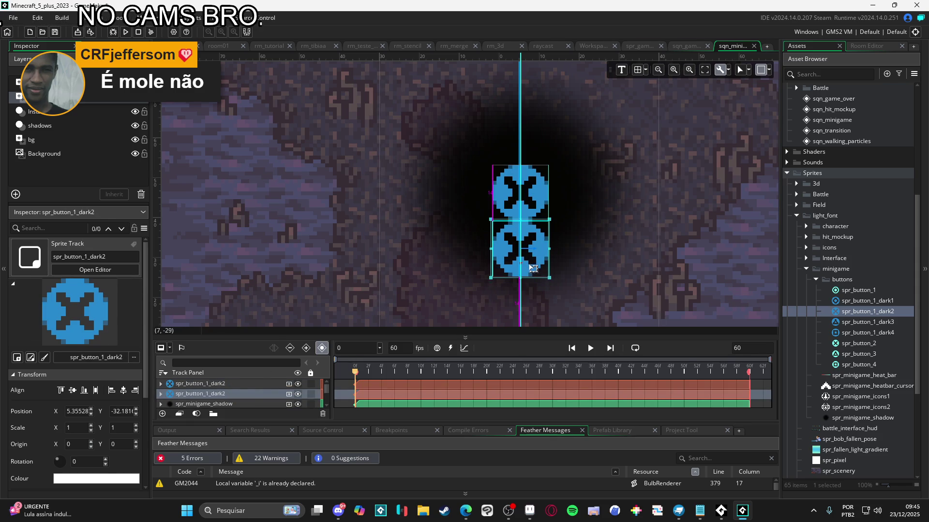
Step: Add the triangle button on the centre line above the crosses, then the square button
mouse_move(857, 321)
left_mouse_down()
mouse_move(528, 141)
mouse_move(533, 151)
left_mouse_up()
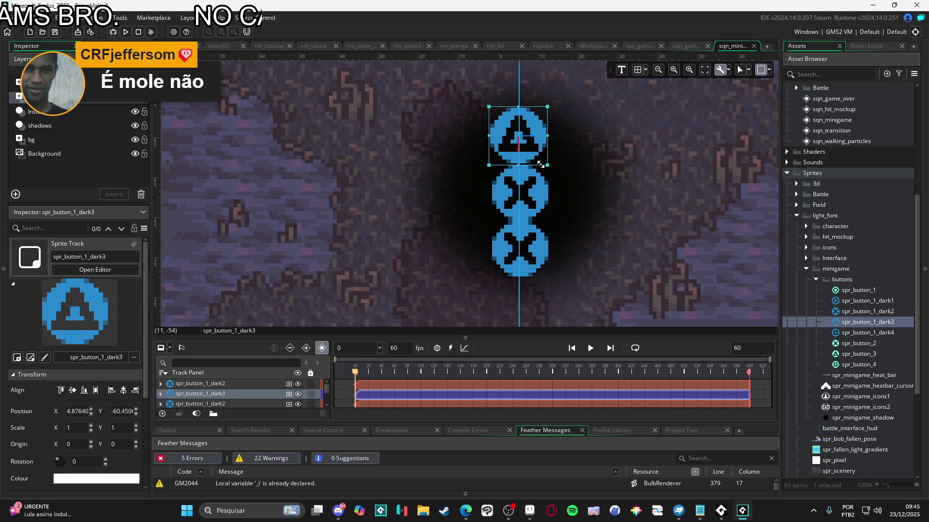
scroll(527, 162, "up", 4)
left_click_drag(525, 135, 529, 141)
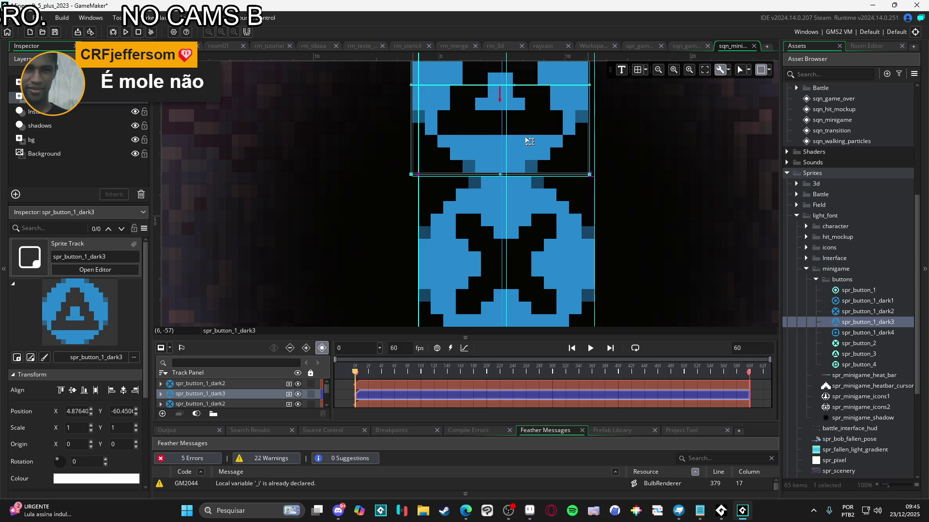
scroll(527, 148, "down", 8)
left_click(851, 332)
mouse_move(852, 332)
left_mouse_down()
mouse_move(498, 193)
mouse_move(511, 156)
left_mouse_up()
scroll(500, 190, "up", 5)
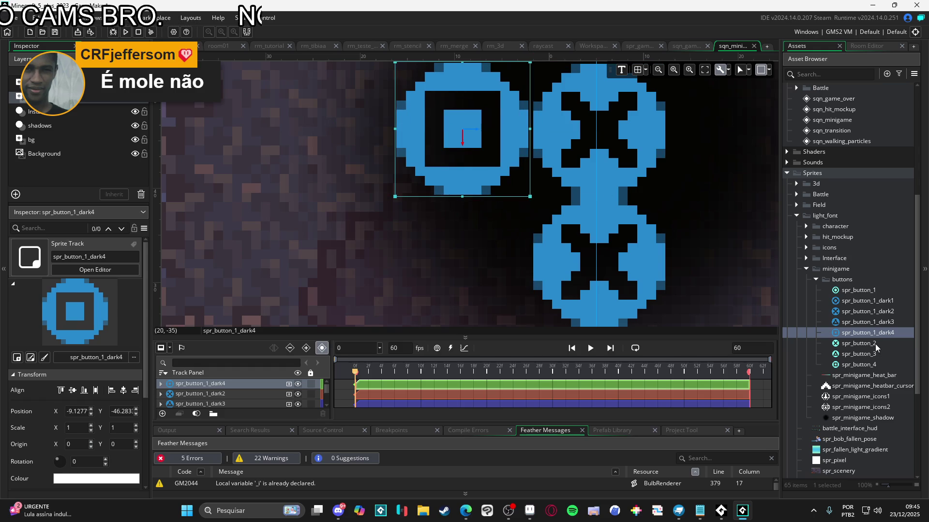
Step: Place the circle button to the right of the cross
left_click(873, 305)
mouse_move(873, 305)
left_mouse_down()
mouse_move(564, 258)
mouse_move(682, 249)
mouse_move(553, 174)
mouse_move(595, 191)
mouse_move(602, 180)
left_mouse_up()
scroll(602, 180, "down", 2)
scroll(595, 200, "down", 5)
scroll(546, 228, "down", 2)
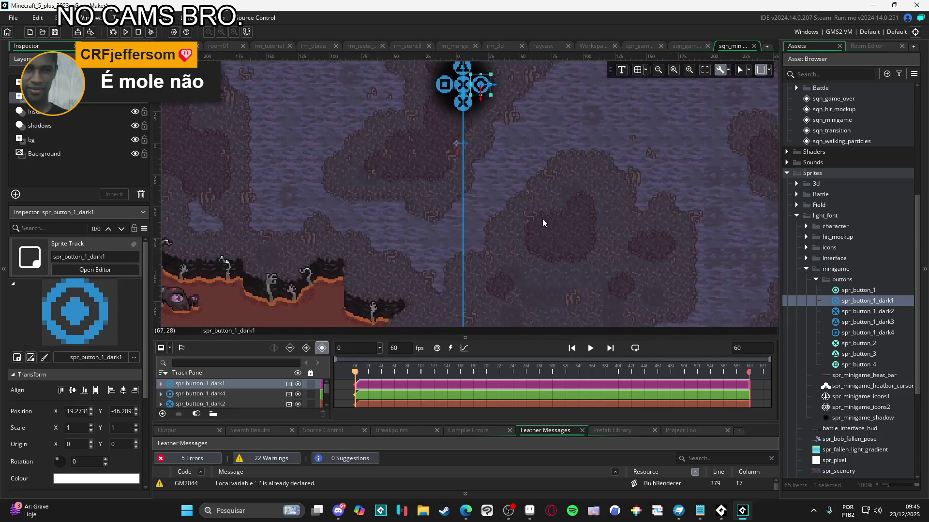
scroll(547, 179, "down", 2)
scroll(556, 218, "up", 1)
scroll(527, 179, "up", 2)
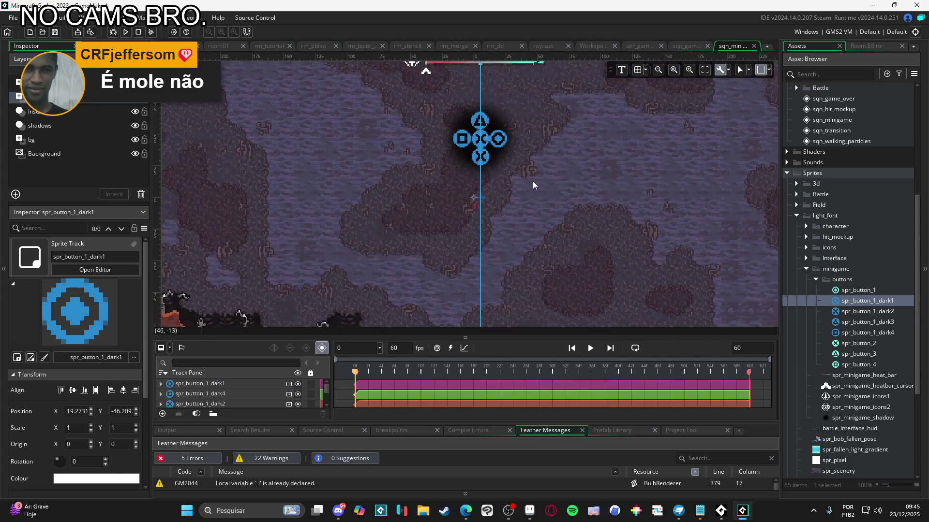
scroll(519, 208, "up", 2)
scroll(503, 196, "up", 5)
Step: Check the cross and square button positions in the diamond around the shadow
left_click(498, 218)
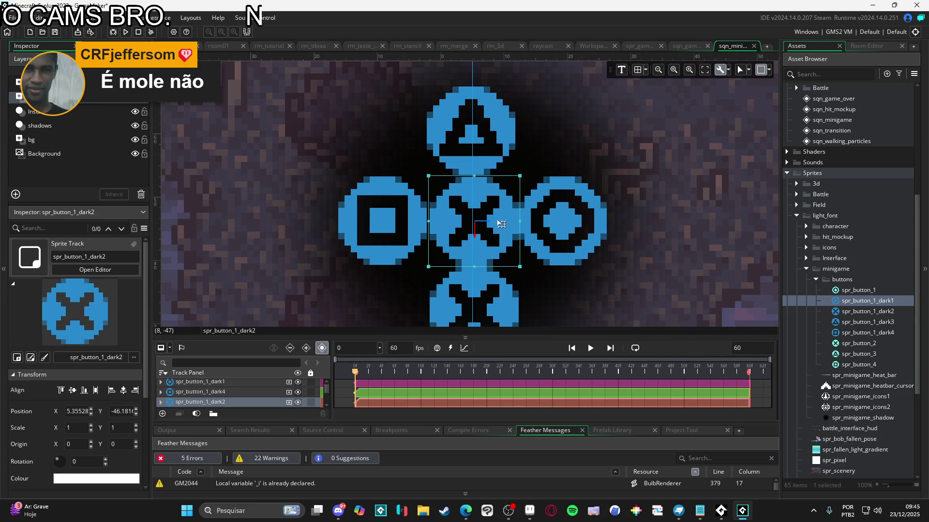
scroll(502, 221, "down", 3)
left_click(508, 219)
scroll(503, 223, "down", 2)
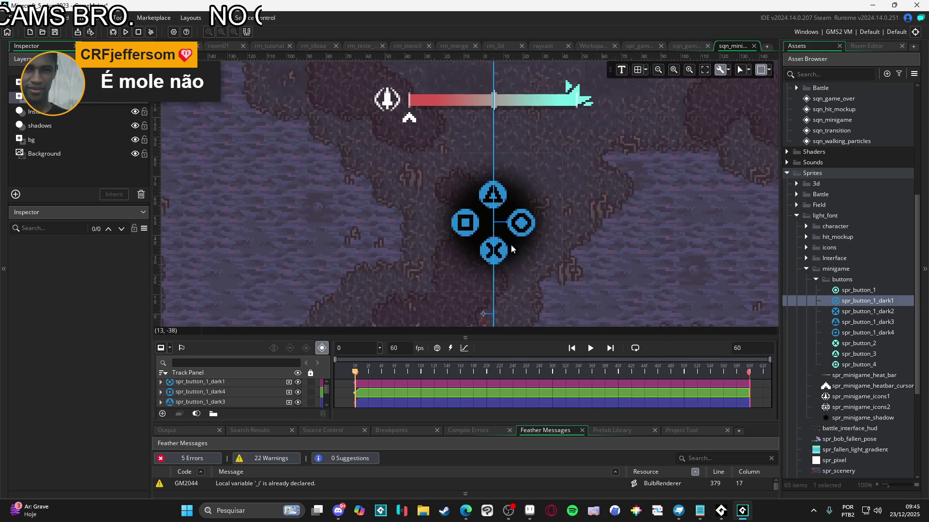
scroll(477, 231, "up", 5)
left_click(476, 223)
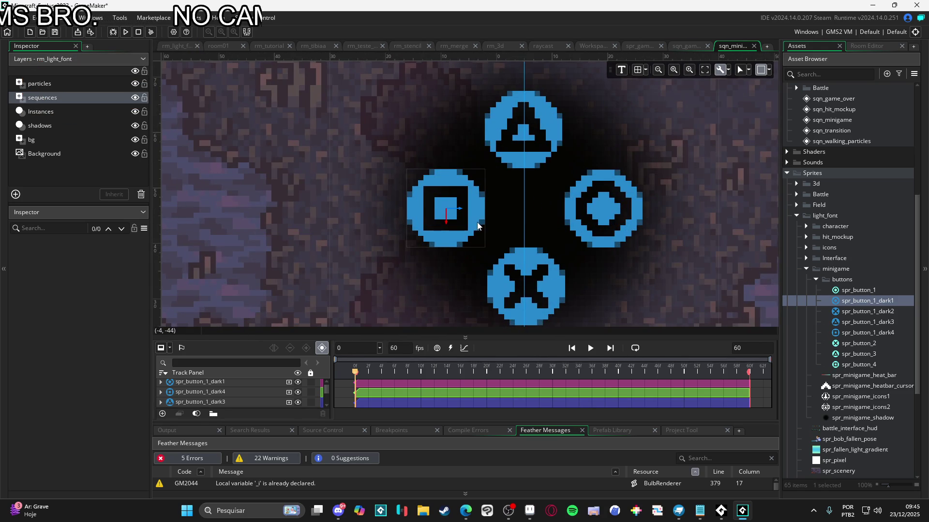
scroll(477, 222, "down", 8)
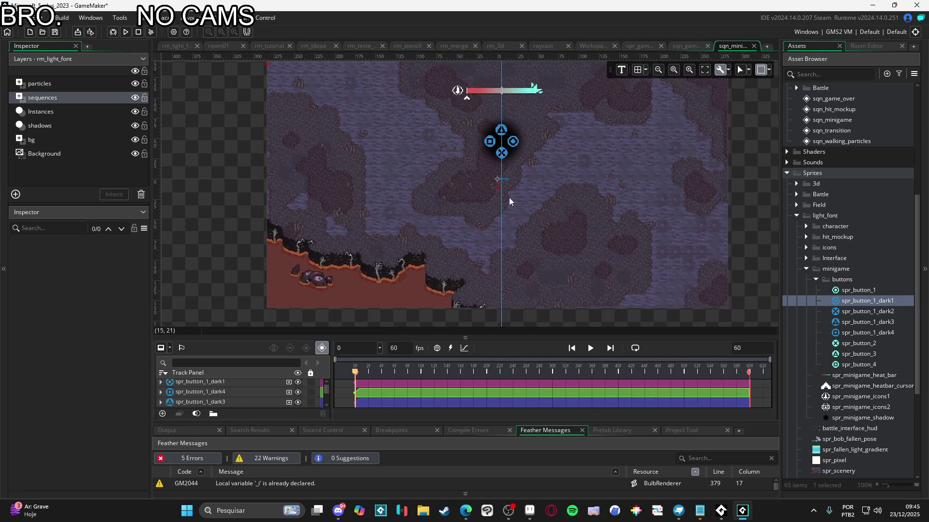
left_click_drag(474, 203, 488, 221)
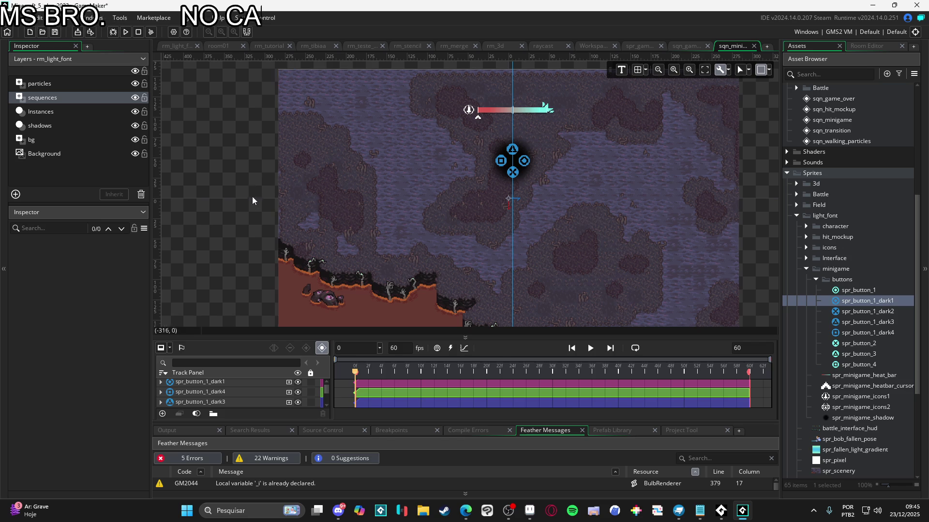
scroll(503, 172, "up", 4)
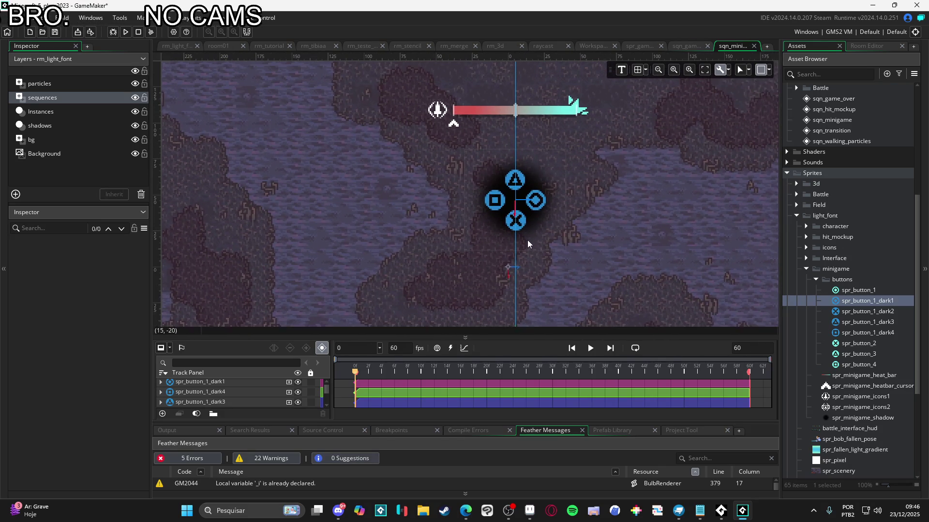
scroll(568, 254, "down", 3)
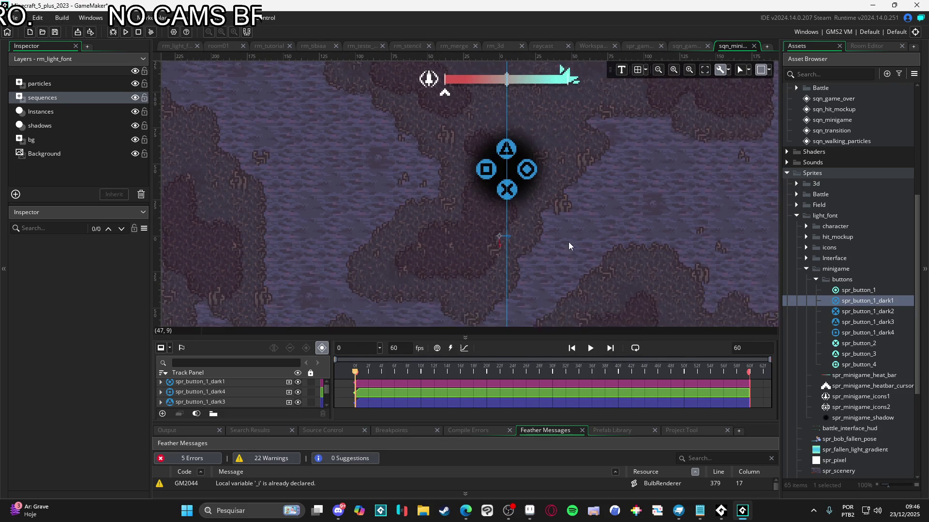
left_click(735, 348)
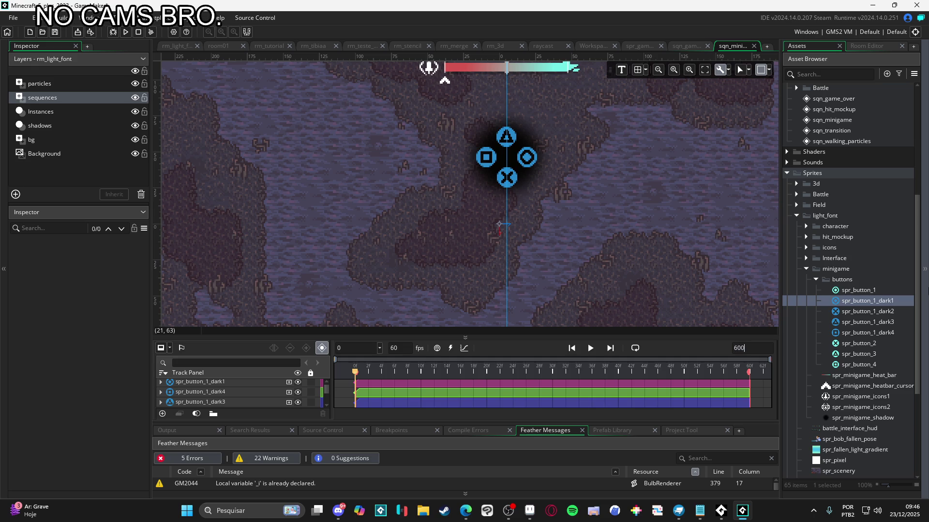
Step: Set the sequence length to 600 frames and select the button, shadow and scenery tracks
key("Return")
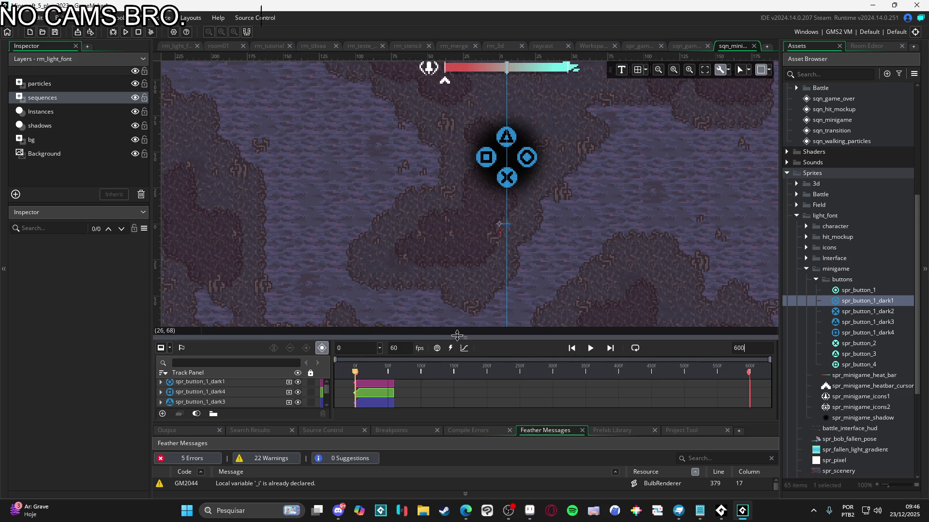
left_click_drag(410, 337, 435, 153)
left_click(387, 199)
left_click(376, 291, "ctrl")
left_click(382, 250, "ctrl")
left_click(387, 240, "ctrl")
left_click(392, 229, "ctrl")
left_click(396, 219, "ctrl")
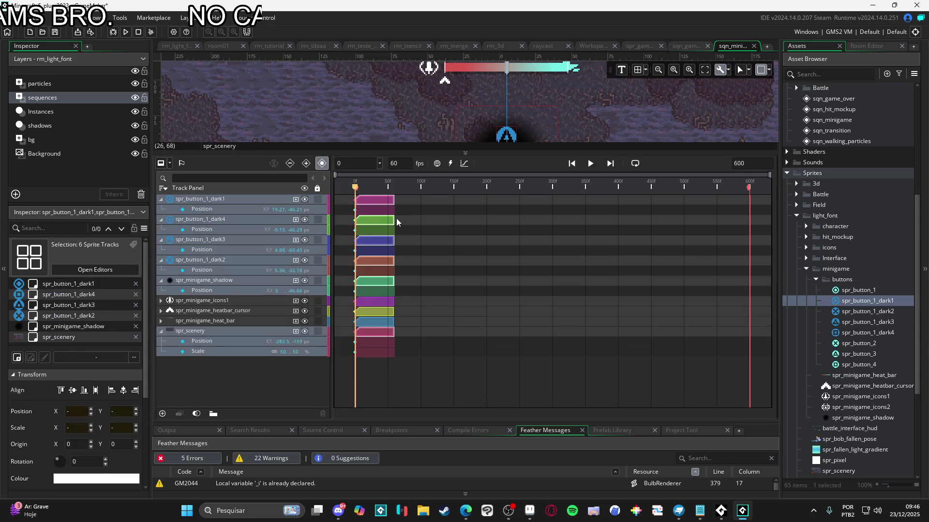
Step: Stretch all nine sprite clips, including icon and heat bar tracks, to frame 600
left_click_drag(393, 201, 714, 201)
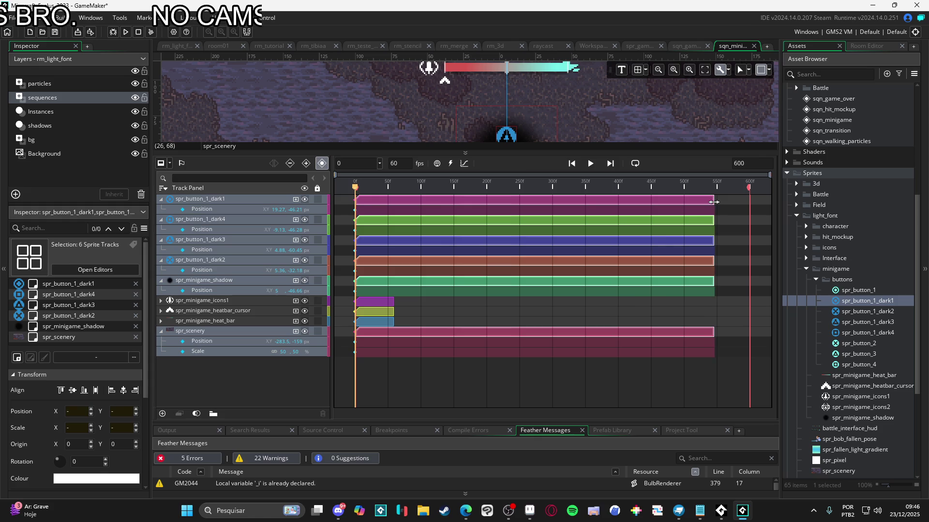
key("ctrl+z")
left_click(385, 300, "shift")
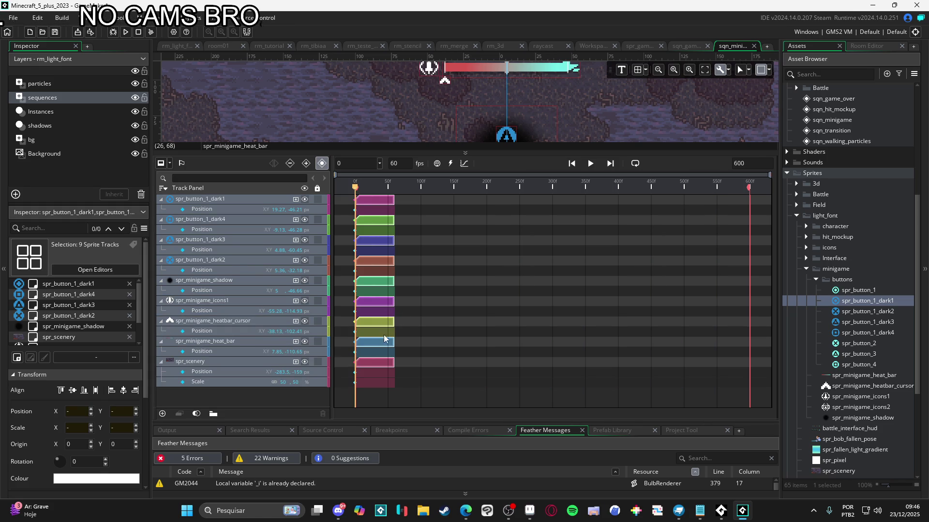
left_click_drag(394, 315, 749, 291)
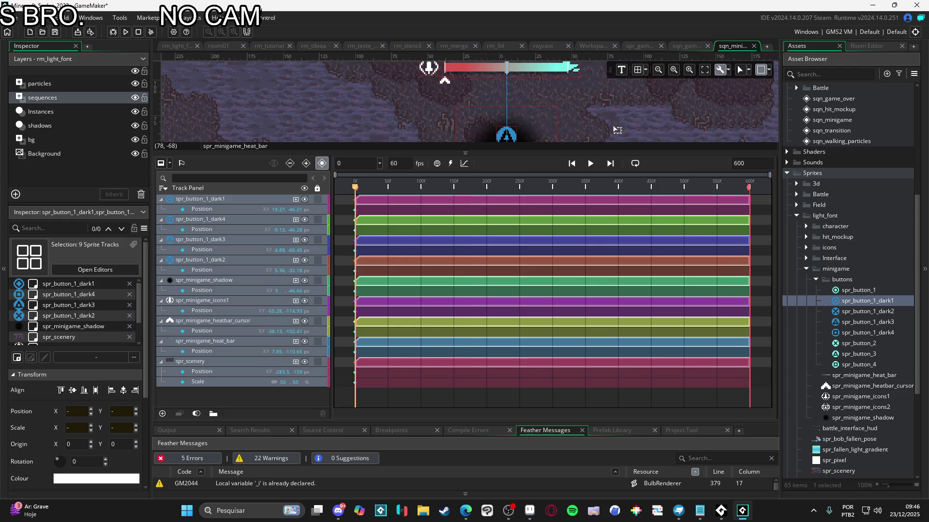
mouse_move(596, 153)
left_mouse_down()
mouse_move(600, 241)
mouse_move(586, 278)
left_mouse_up()
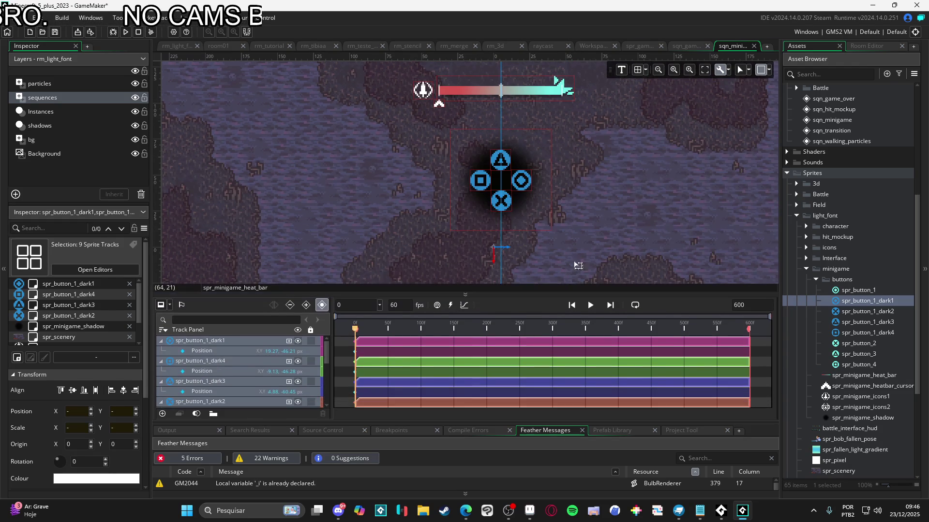
scroll(567, 236, "down", 3)
scroll(547, 236, "down", 3)
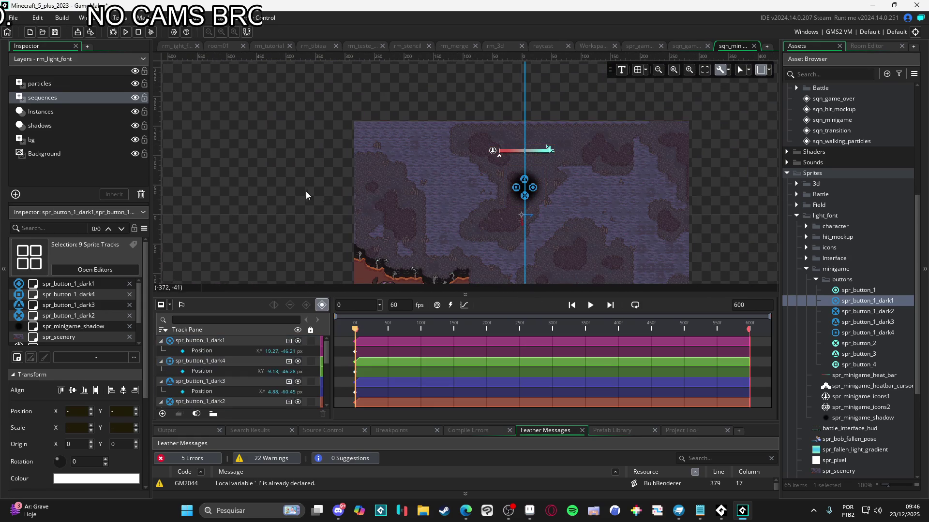
scroll(508, 176, "up", 4)
scroll(537, 223, "up", 2)
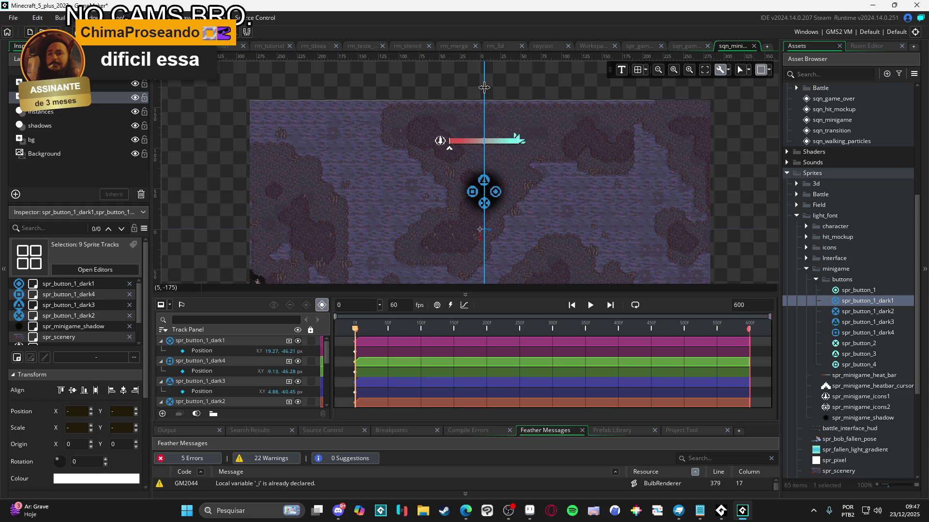
scroll(495, 203, "up", 1)
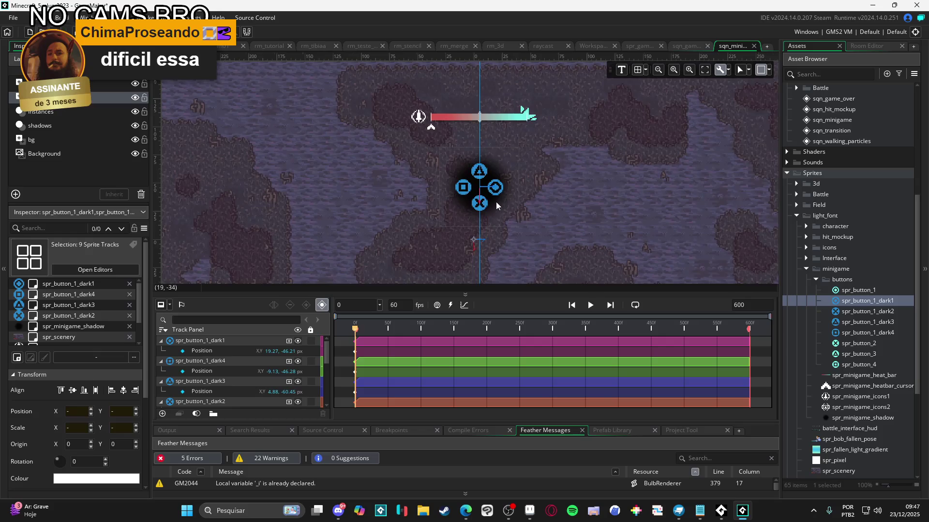
scroll(495, 202, "up", 1)
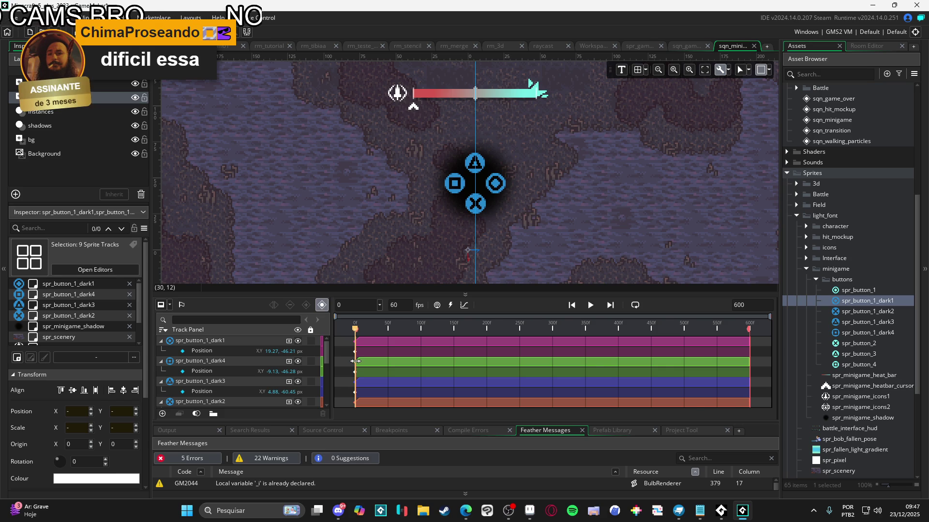
Step: Try delaying the spr_button_1_dark4 clip by a few frames, then drag it back
scroll(359, 362, "up", 1)
scroll(359, 362, "up", 5)
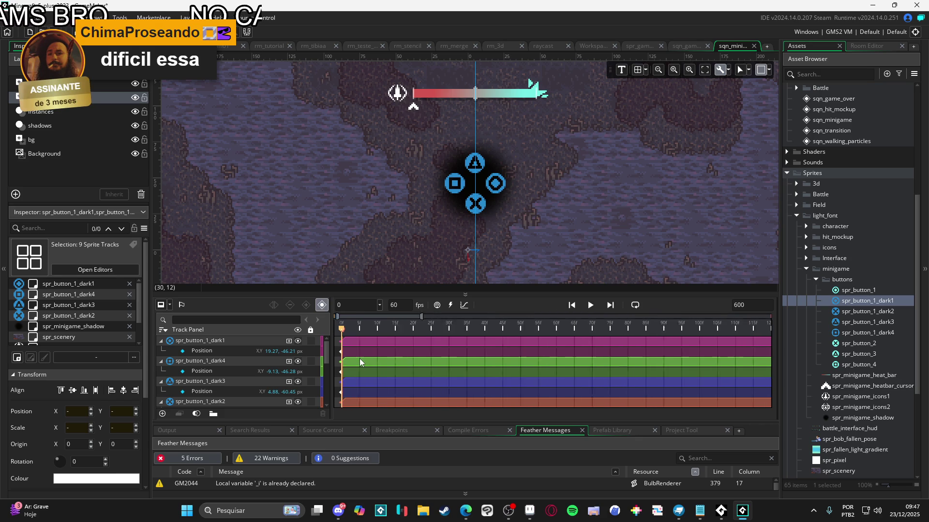
scroll(362, 364, "down", 1)
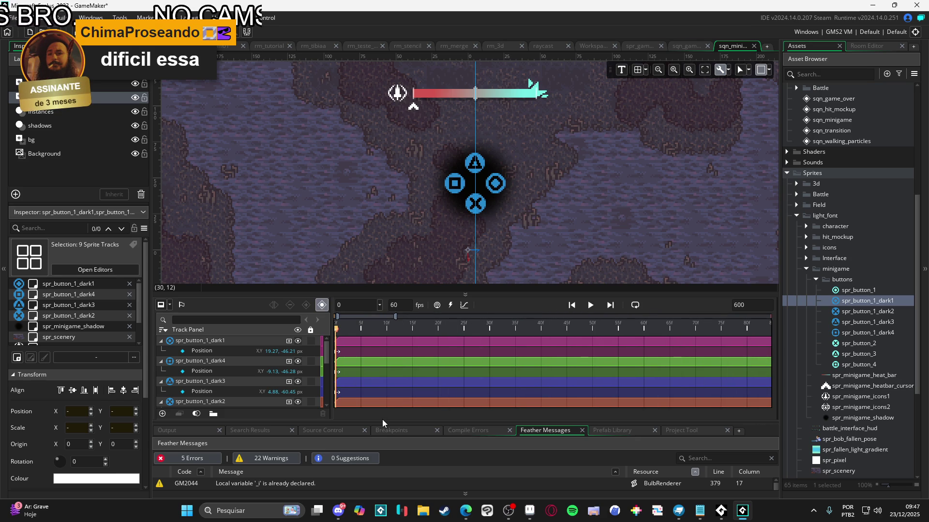
left_click(337, 363)
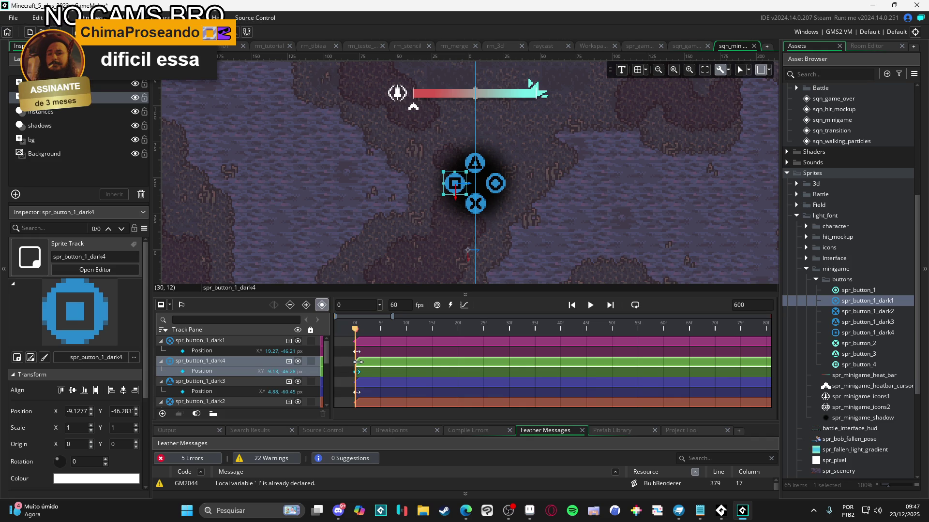
mouse_move(356, 341)
left_mouse_down()
mouse_move(381, 342)
mouse_move(408, 361)
left_mouse_up()
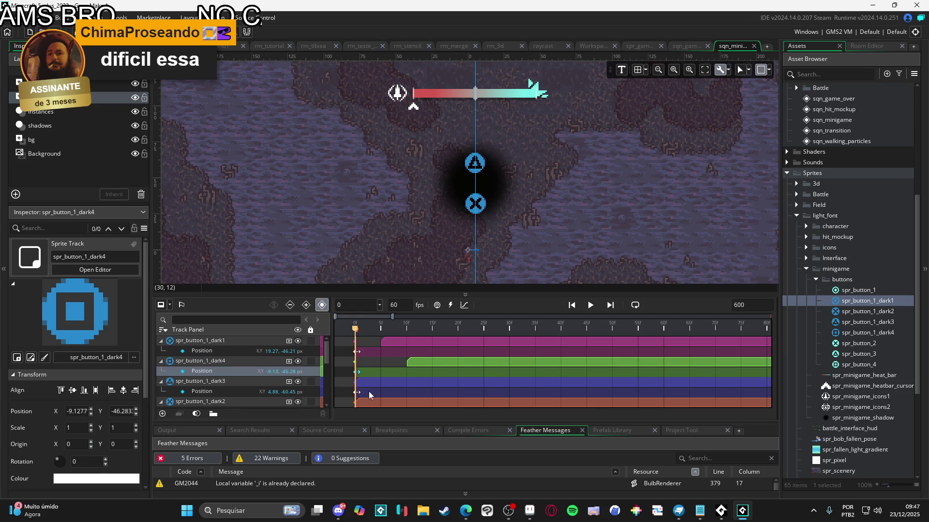
scroll(367, 394, "down", 1)
left_click(370, 363)
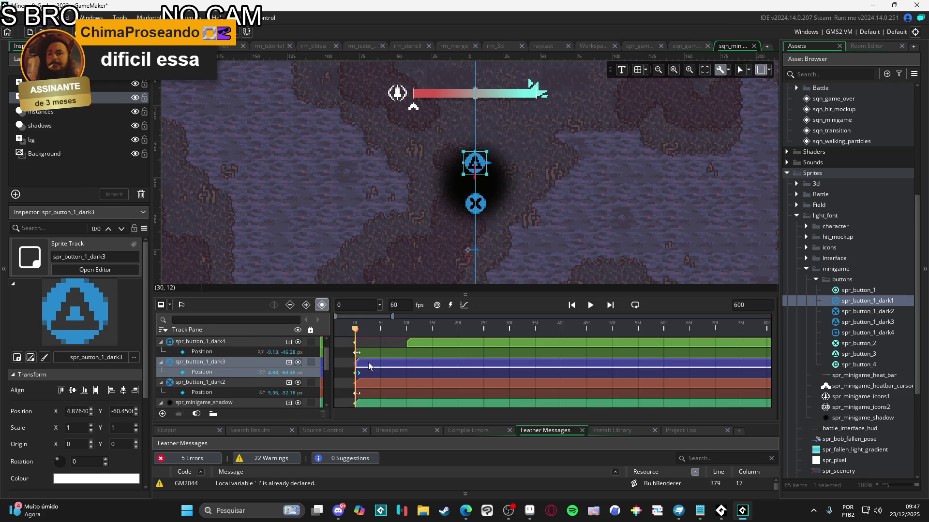
scroll(371, 366, "up", 1)
left_click_drag(407, 362, 356, 361)
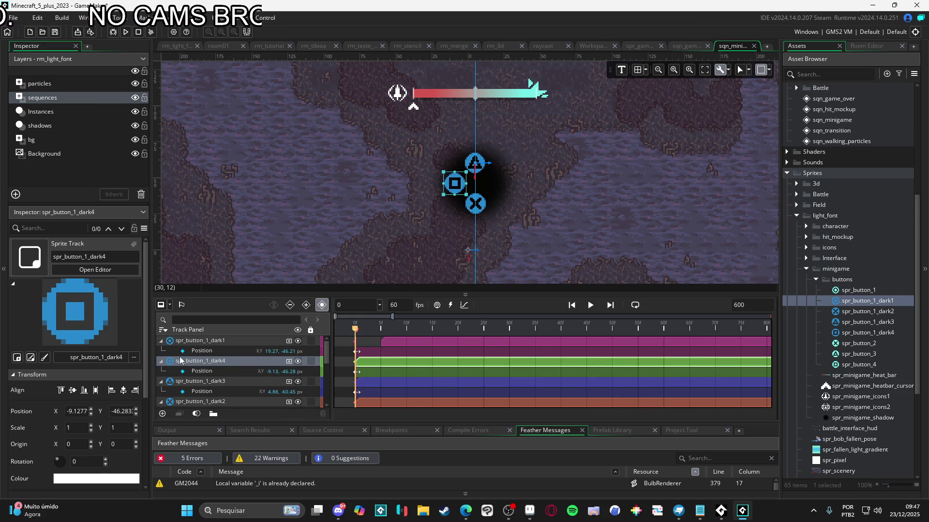
Step: Reorder the button tracks, starting the triangle at frame 10 and the square around frame 5
left_click(188, 382)
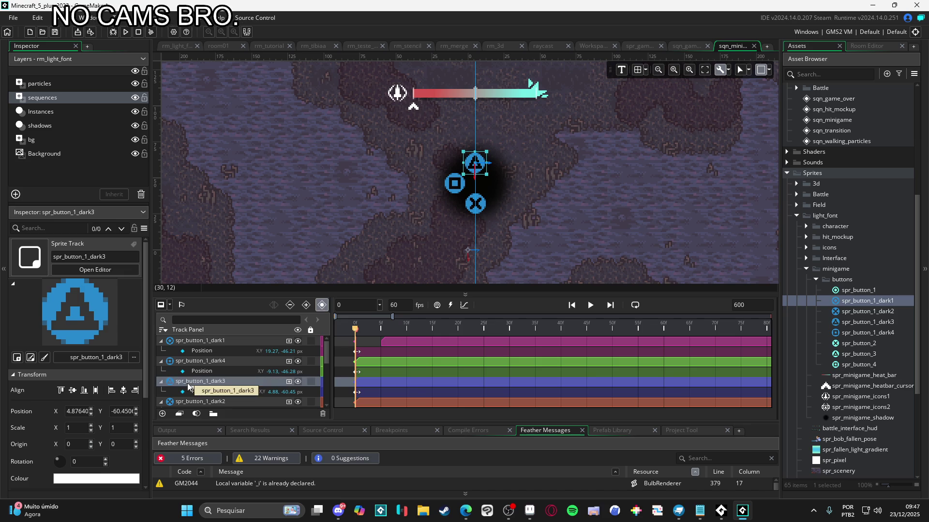
left_click_drag(203, 384, 204, 366)
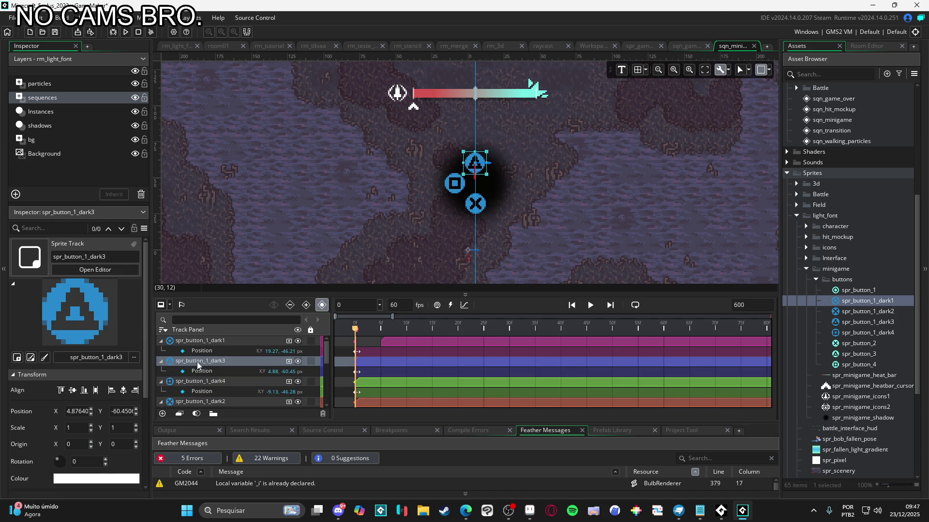
left_click_drag(357, 366, 406, 364)
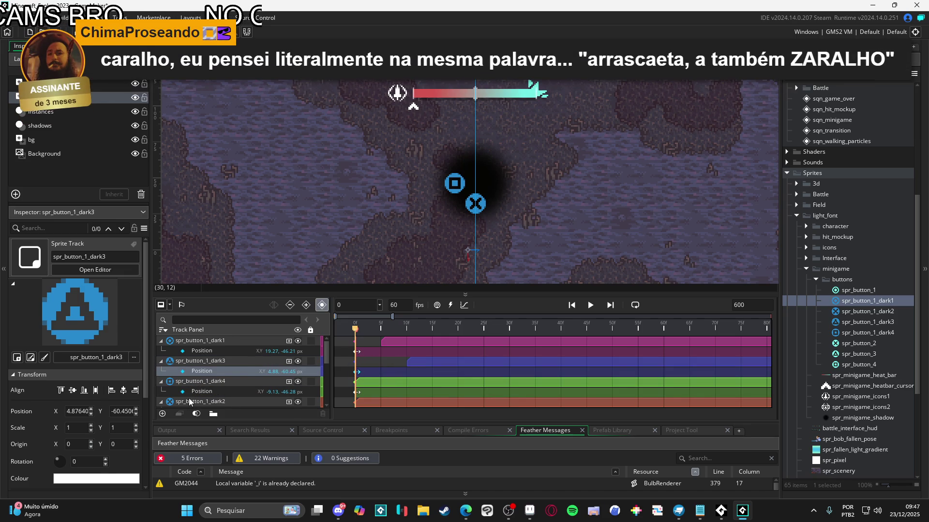
left_click(216, 342)
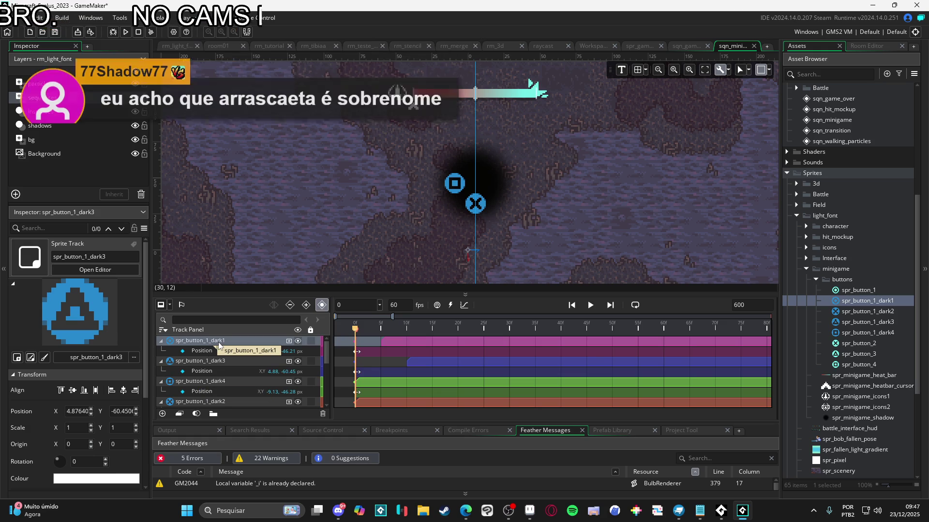
scroll(219, 346, "down", 3)
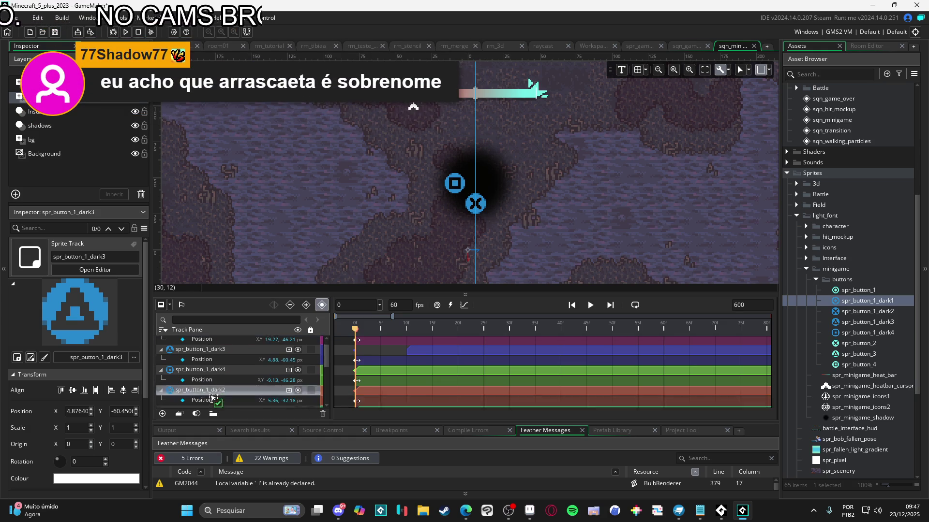
left_click(214, 358)
left_click_drag(214, 359, 224, 362)
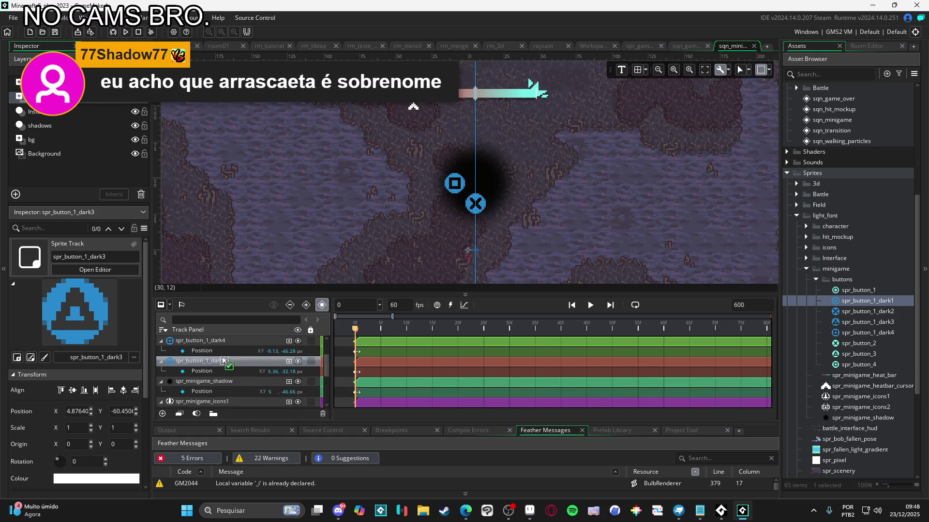
left_click(378, 387)
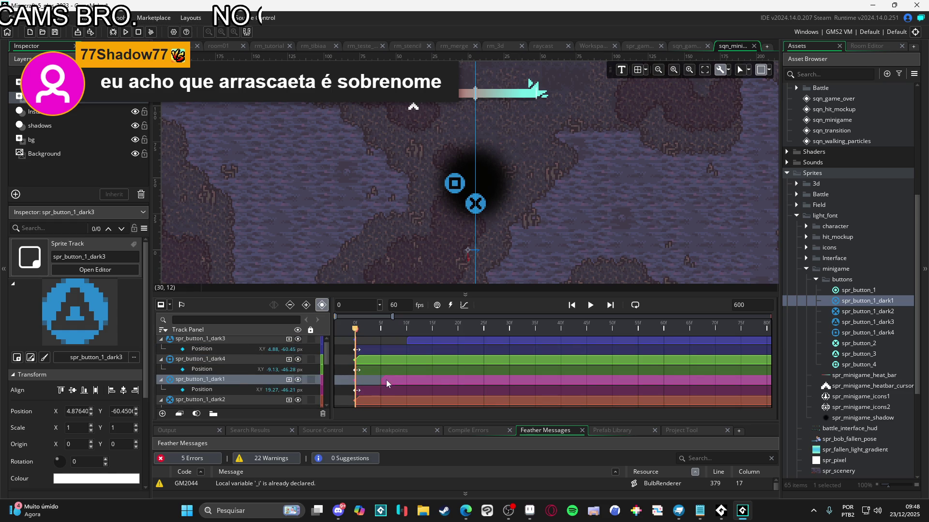
left_click(387, 379)
mouse_move(363, 379)
left_mouse_down()
mouse_move(389, 379)
mouse_move(356, 379)
left_mouse_up()
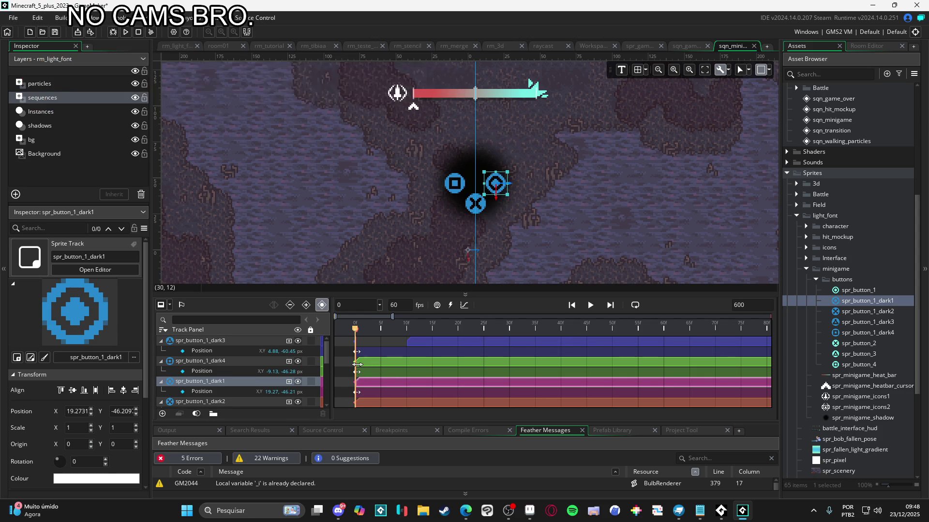
left_click_drag(364, 369, 382, 367)
Step: Move dark4 to the top, and start the circle at frame 15 and the cross at frame 20
left_click(225, 365)
left_click_drag(216, 364, 218, 341)
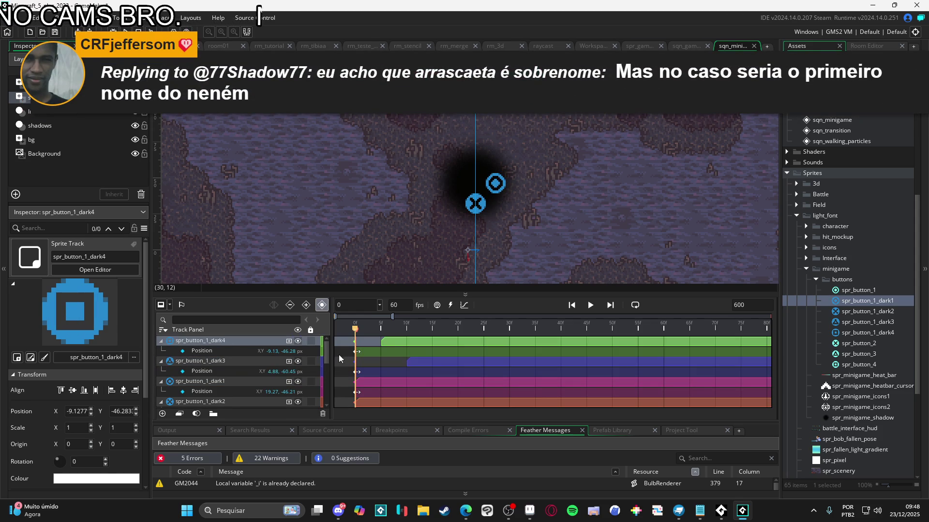
left_click(391, 379)
left_click_drag(356, 382, 432, 384)
scroll(385, 390, "down", 1)
left_click(378, 383)
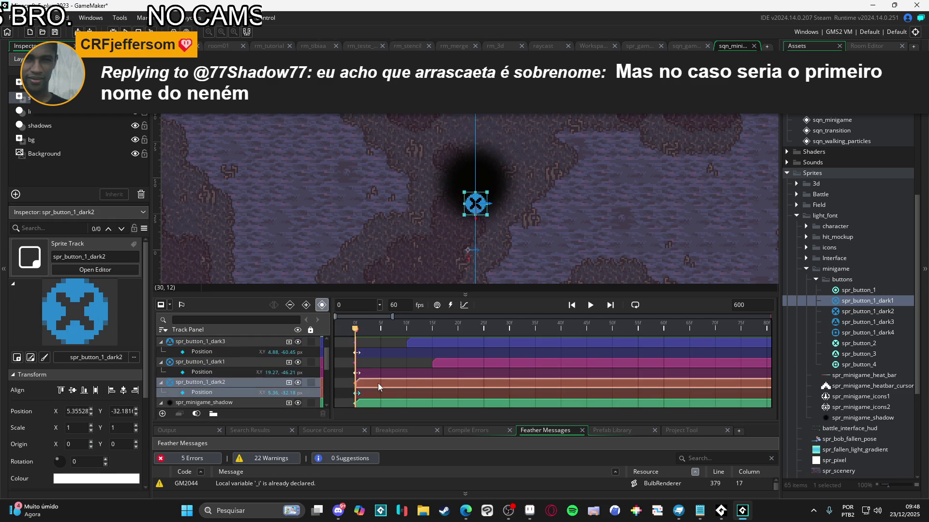
left_click_drag(356, 384, 459, 387)
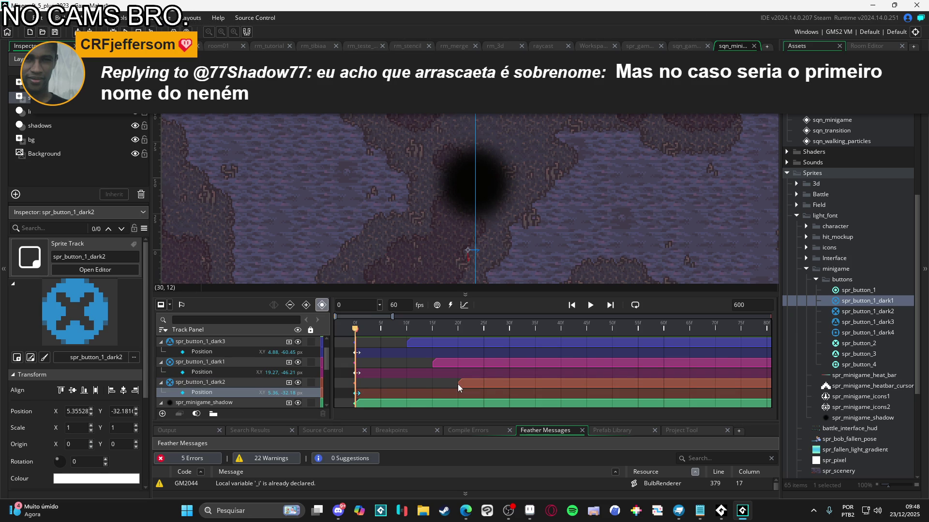
Step: Collapse the spr_minigame_shadow and spr_minigame_icons1 track properties
scroll(457, 384, "down", 3)
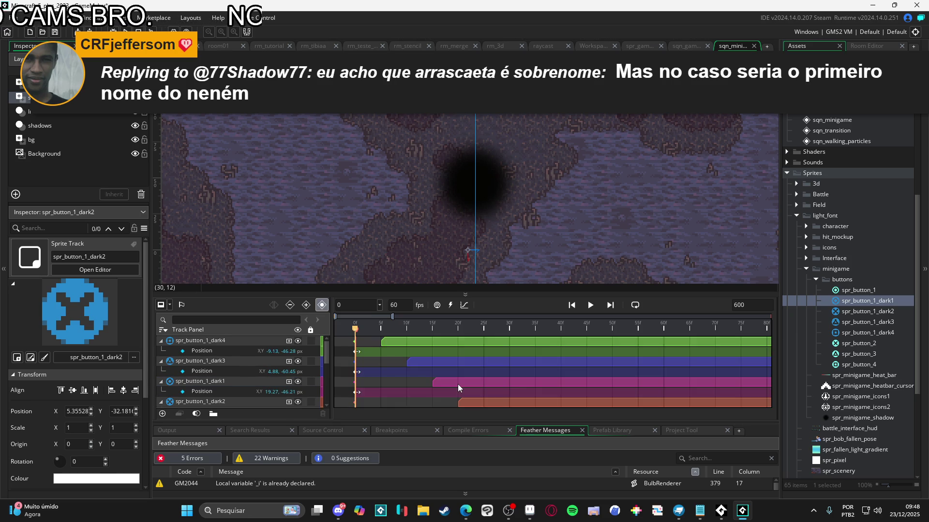
scroll(457, 384, "down", 1)
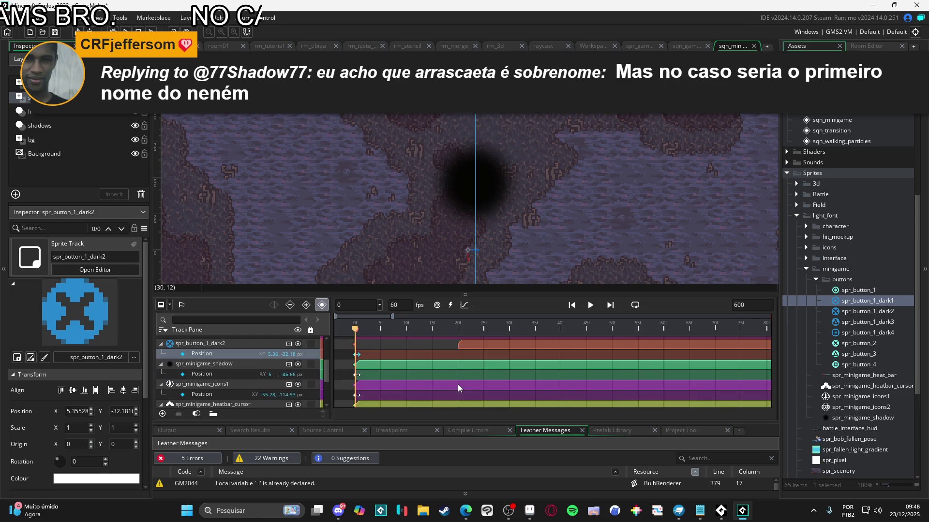
scroll(387, 381, "up", 2)
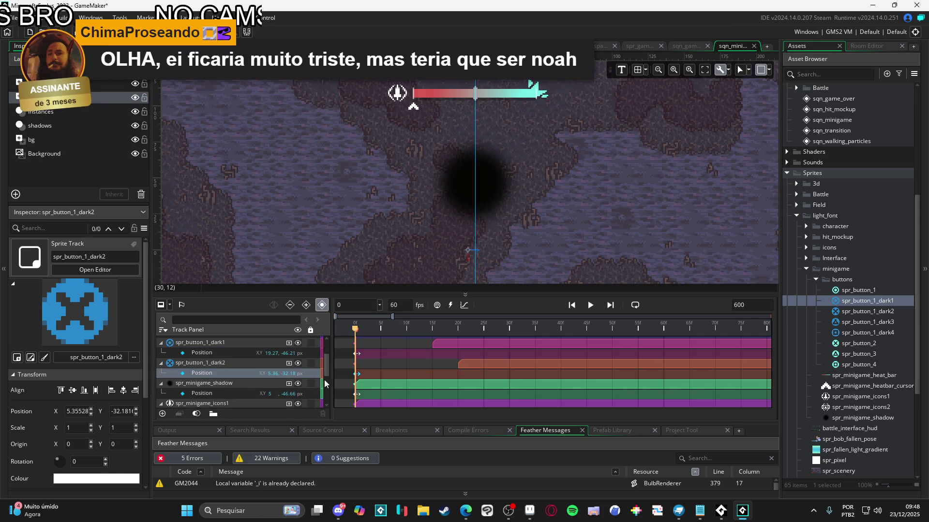
left_click(161, 384)
left_click(161, 394)
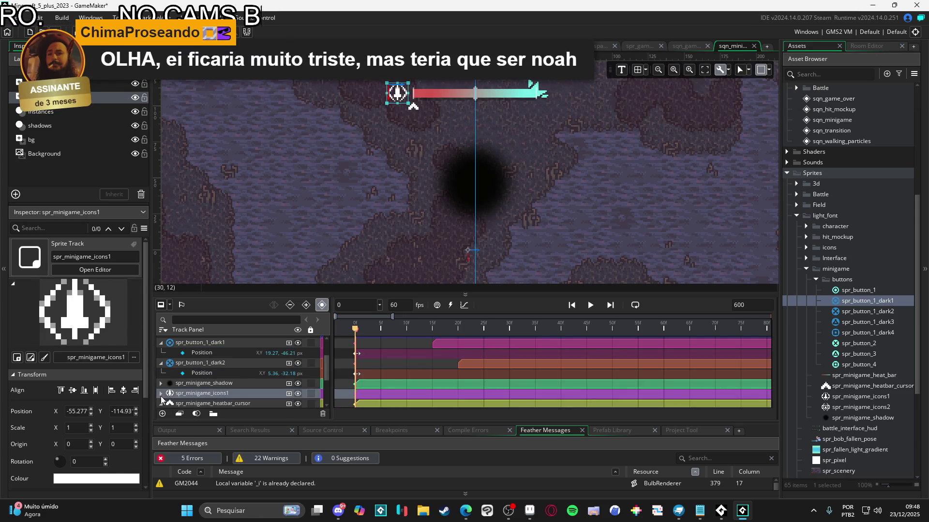
Step: Collapse the heat bar cursor, heat bar and spr_scenery tracks
scroll(162, 387, "down", 2)
left_click(161, 371)
left_click(160, 374)
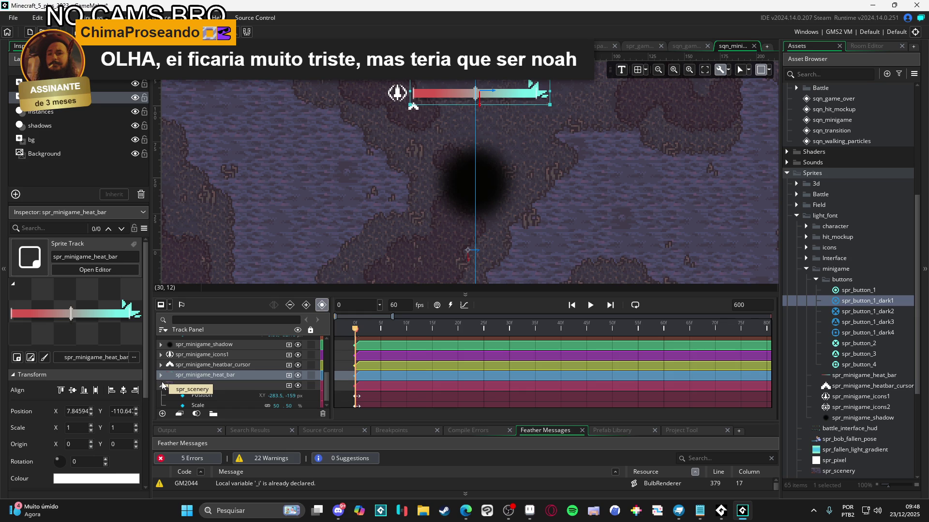
left_click(162, 385)
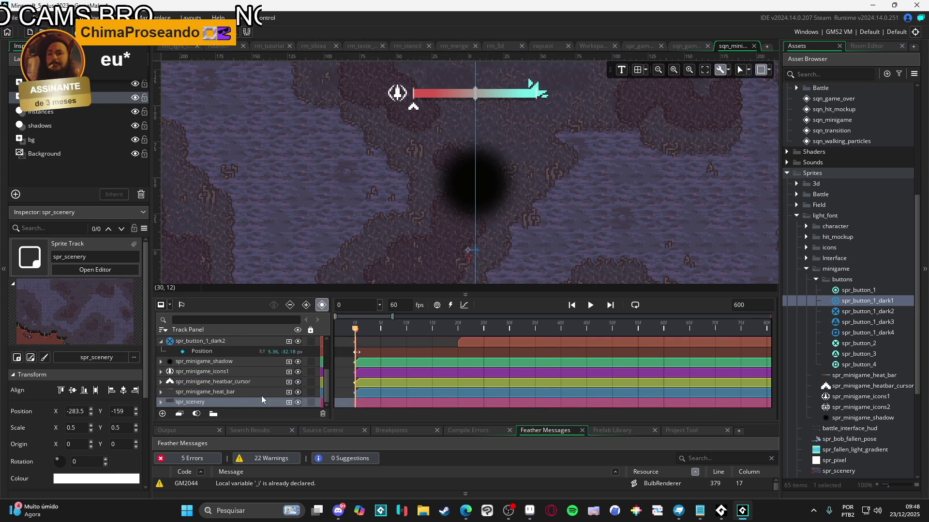
Step: Hide the shadow, icons1, heat bar cursor, heat bar and scenery tracks from the canvas
left_click(298, 362)
left_click(298, 371)
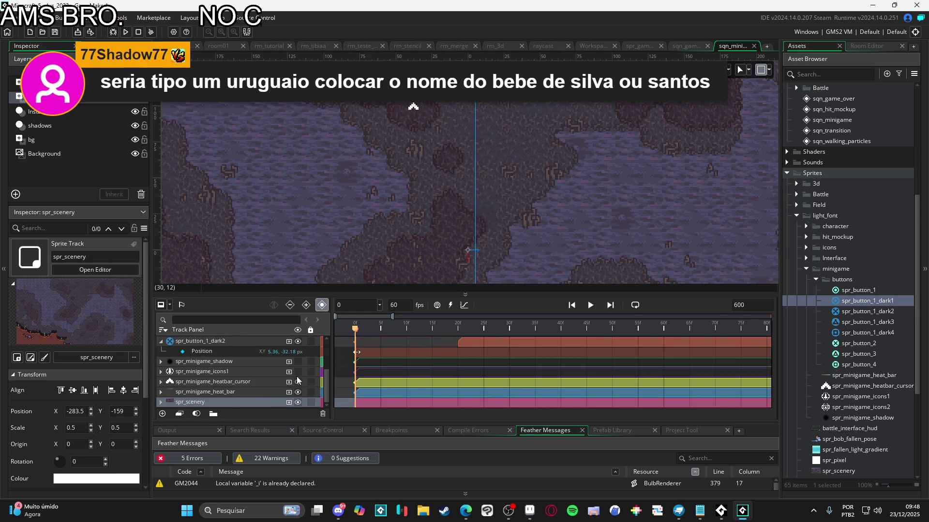
left_click(298, 382)
left_click(297, 392)
left_click(297, 402)
Step: Replay the staggered button pop-in several times, then park the playhead at frame 5
scroll(425, 384, "up", 3)
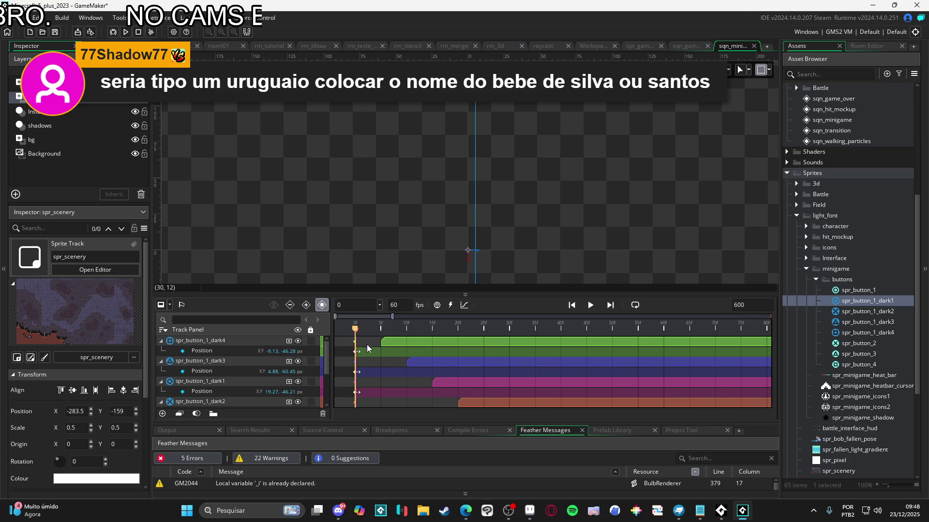
mouse_move(364, 332)
left_mouse_down()
mouse_move(414, 335)
mouse_move(357, 333)
left_mouse_up()
key("space")
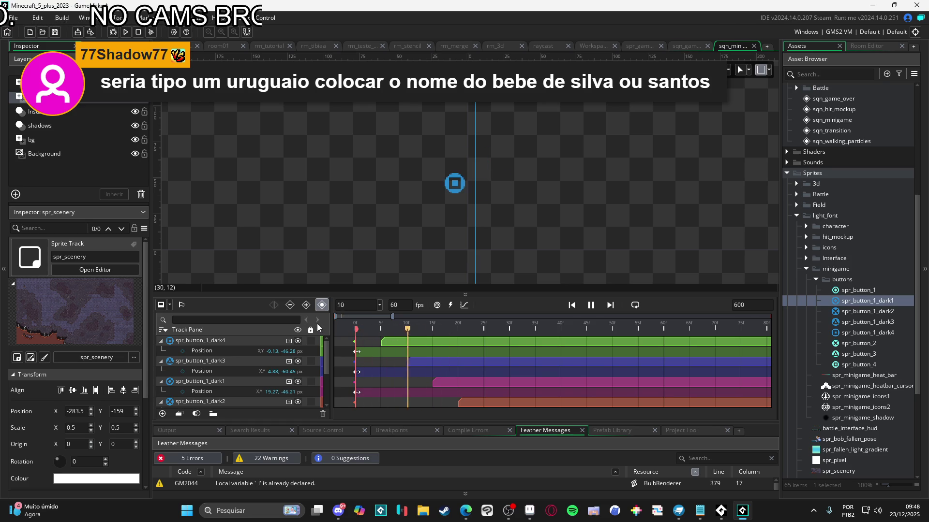
key("space")
key("Home")
key("space")
key("space")
key("Home")
key("space")
key("space")
key("Home")
key("space")
key("space")
key("Home")
key("space")
key("space")
key("Home")
key("space")
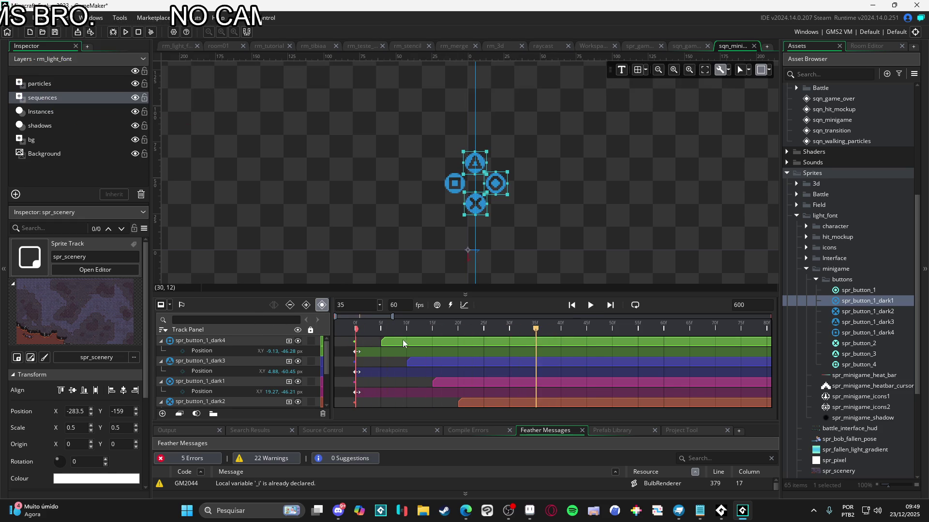
key("Home")
key("space")
left_click(384, 330)
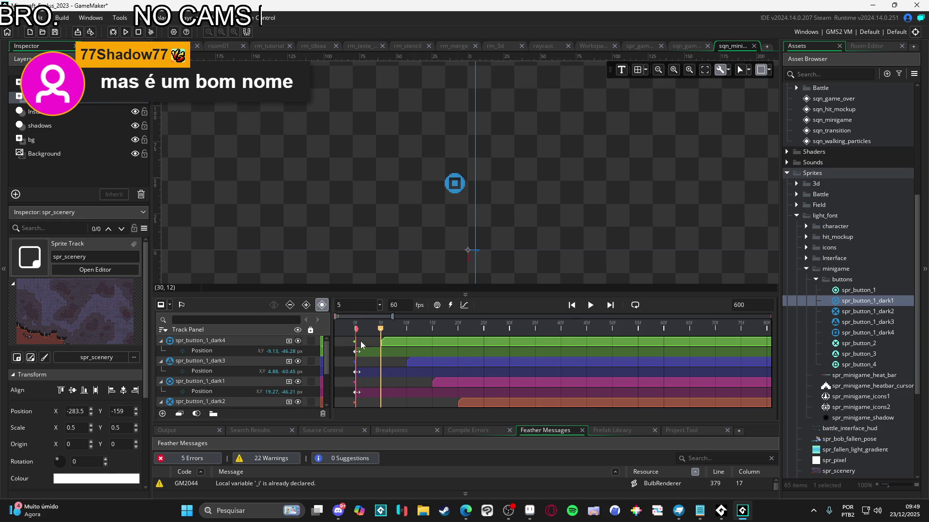
left_click(290, 342)
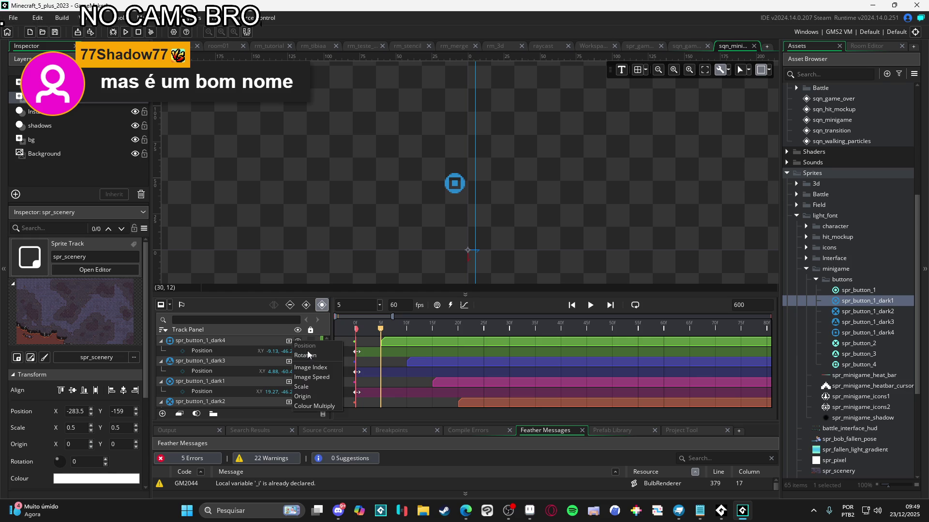
Step: Add a Scale track to spr_button_1_dark4 set to 150/150 at frame 5
left_click(323, 385)
double_click(279, 361)
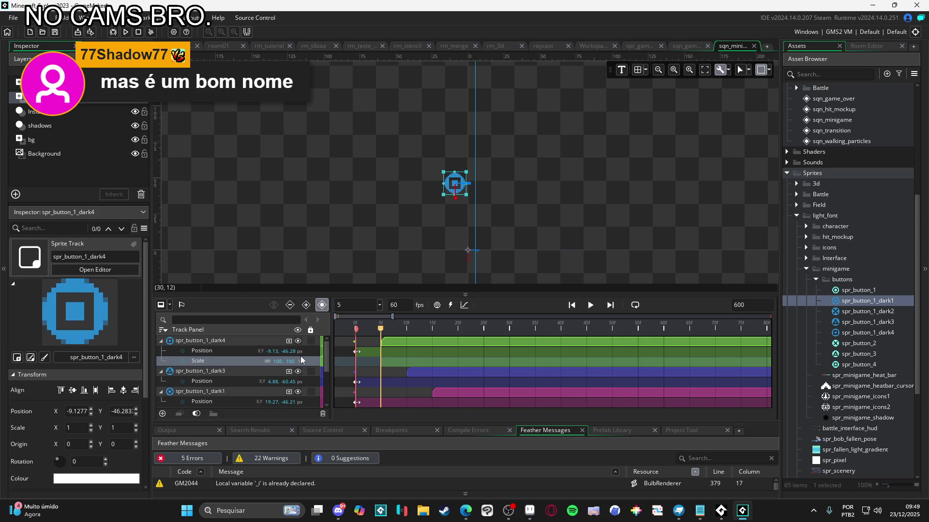
type("150")
key("Tab")
key("BackSpace")
type("150")
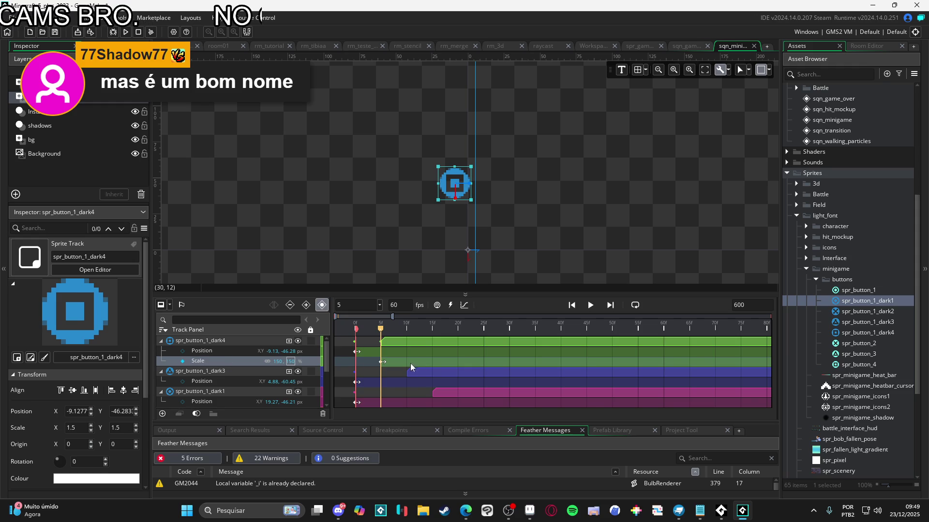
Step: Add a frame-10 Scale keyframe of 100/100 and play back to check the pop
left_click_drag(385, 327, 406, 327)
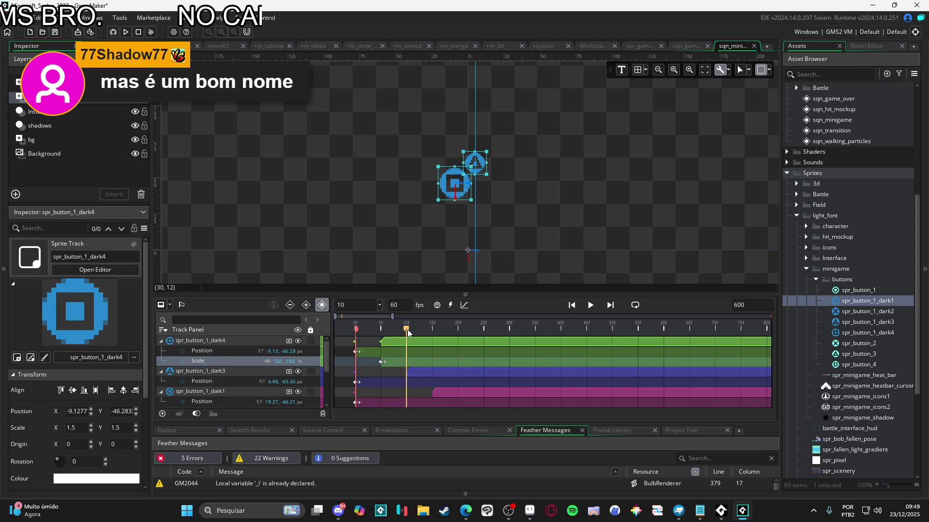
left_click(183, 361)
type("100")
key("Tab")
type("100")
key("Return")
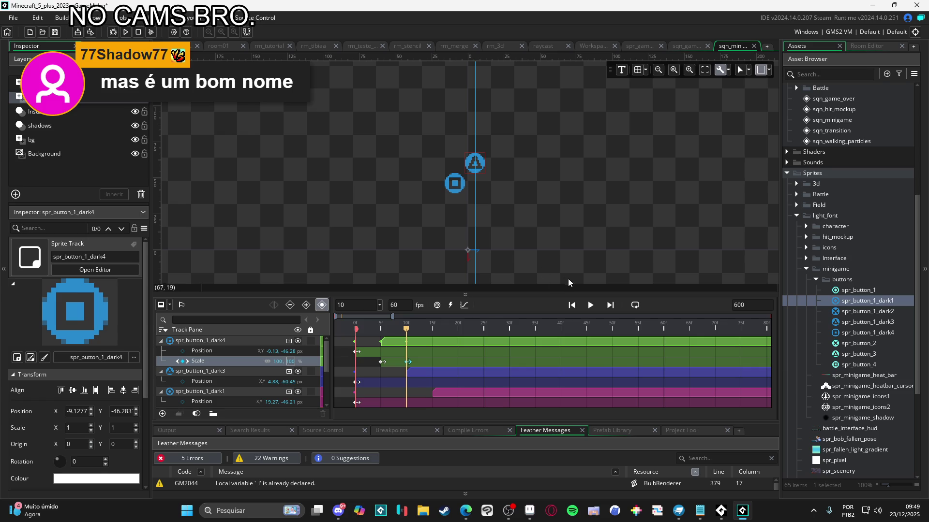
left_click_drag(407, 330, 344, 318)
key("space")
mouse_move(404, 323)
left_mouse_down()
mouse_move(382, 325)
mouse_move(410, 329)
left_mouse_up()
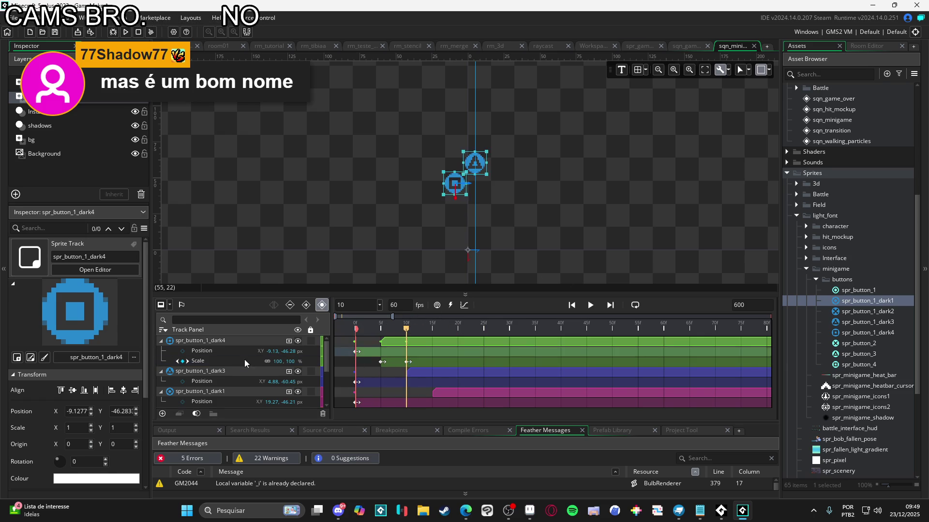
Step: Paste the scale pop keyframes onto spr_button_1_dark3 and shift them later to match its clip
left_click(246, 372)
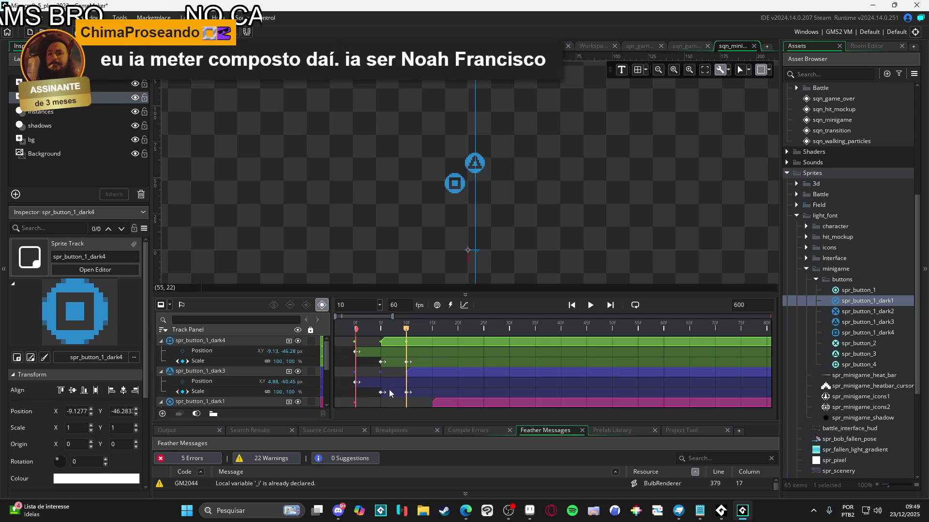
key("ctrl+v")
left_click(408, 373)
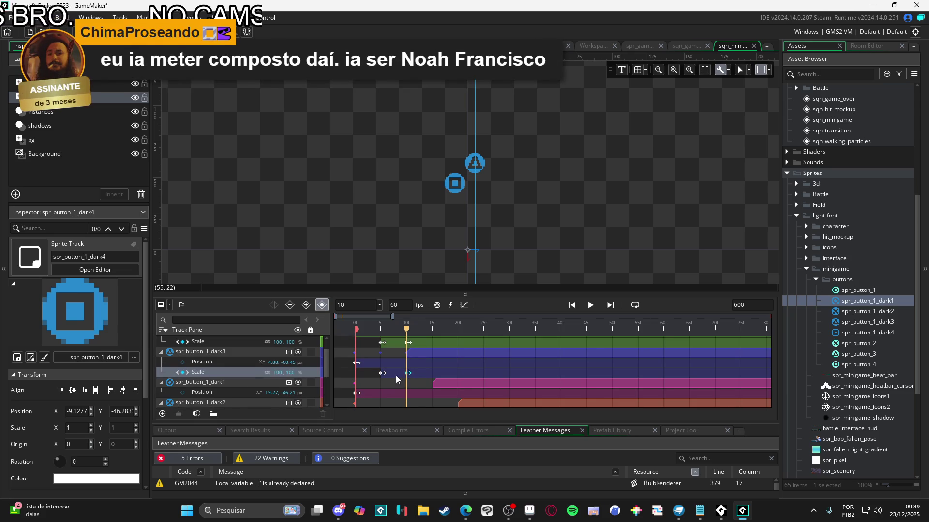
left_click_drag(382, 374, 433, 377)
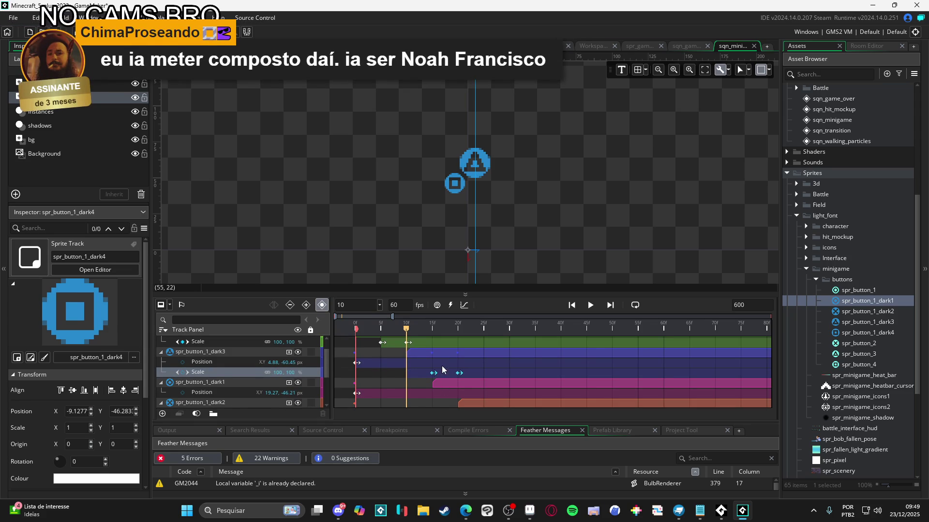
scroll(441, 374, "up", 2)
left_click_drag(433, 394, 407, 396)
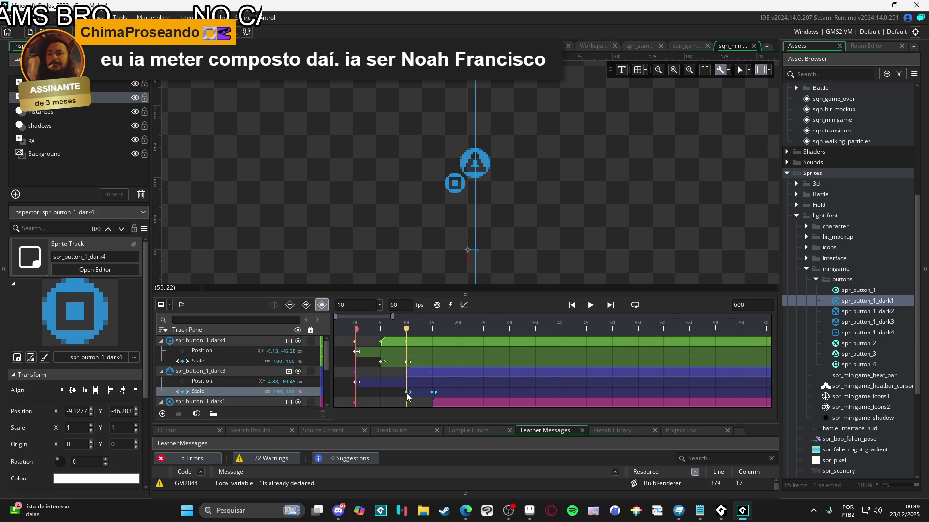
scroll(411, 394, "down", 2)
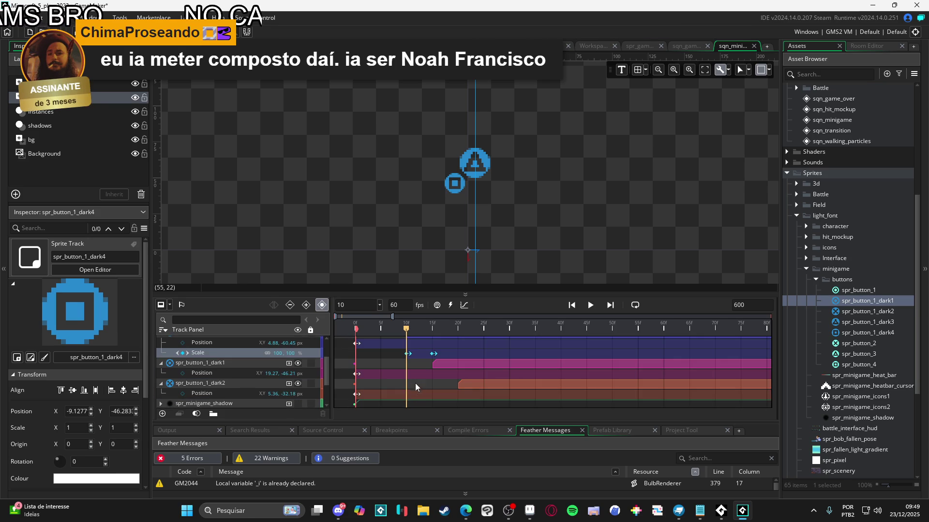
Step: Paste the scale pop keyframes onto spr_button_1_dark1 and move both keys later
left_click(226, 363)
key("ctrl+v")
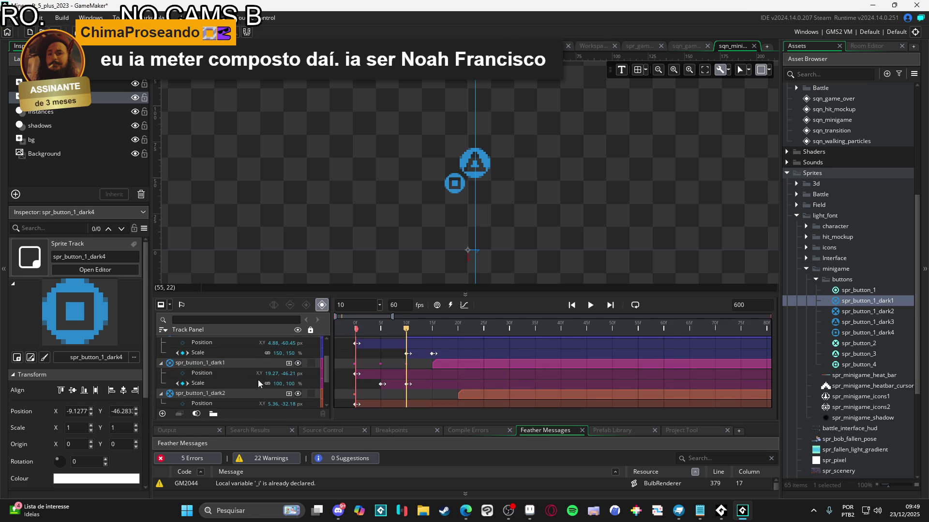
left_click(407, 384)
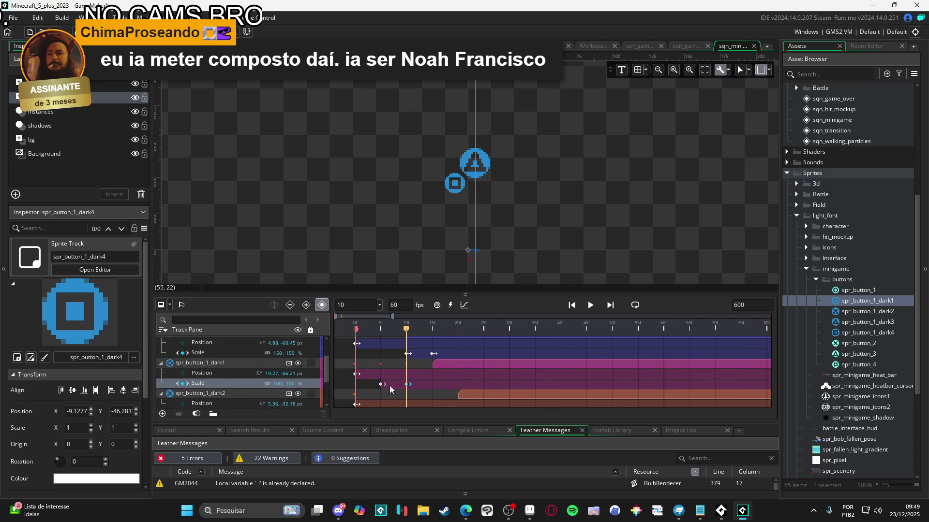
left_click(383, 385, "ctrl")
left_click_drag(430, 391, 436, 392)
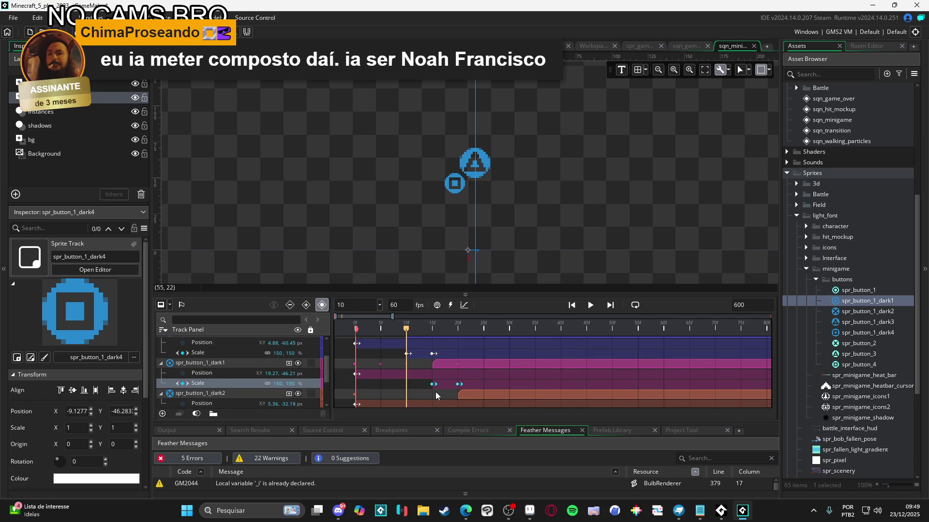
Step: Paste the scale pop keyframes onto spr_button_1_dark2, delayed to frames 19–24
scroll(433, 394, "down", 2)
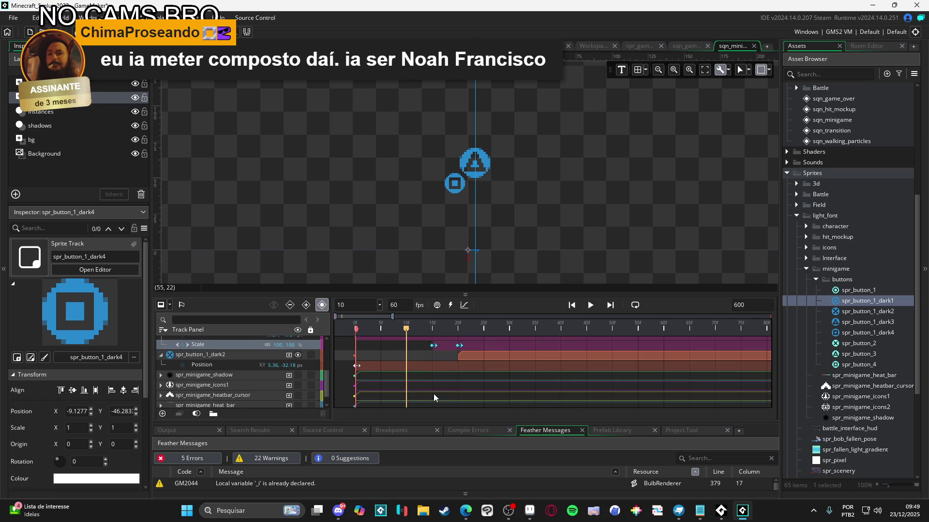
left_click(273, 358)
key("ctrl+v")
left_click_drag(381, 378, 455, 385)
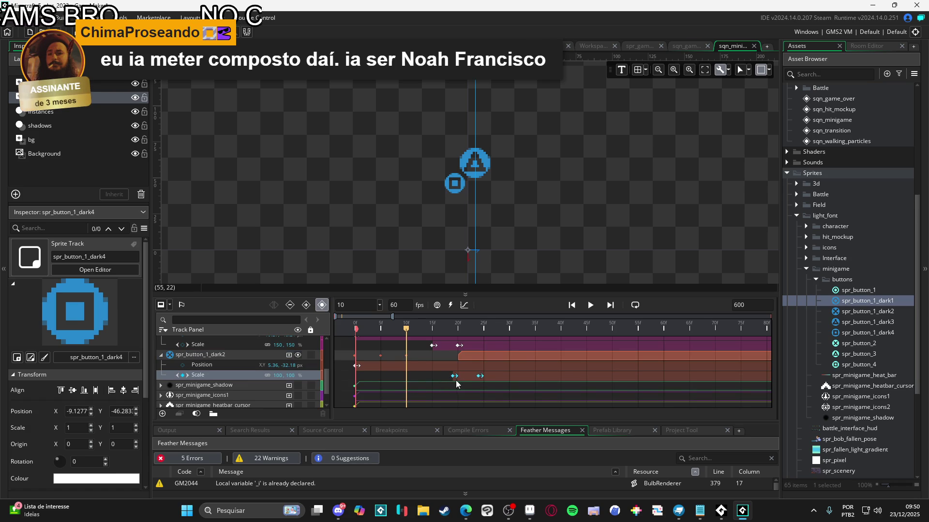
scroll(442, 377, "up", 3)
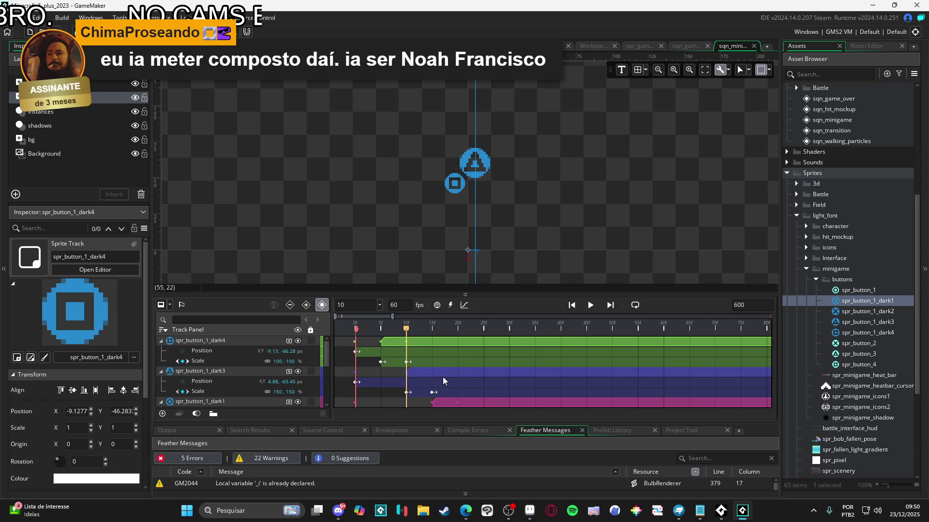
left_click(426, 324)
key("space")
key("space")
left_click(416, 324)
key("space")
key("space")
left_click(355, 324)
key("space")
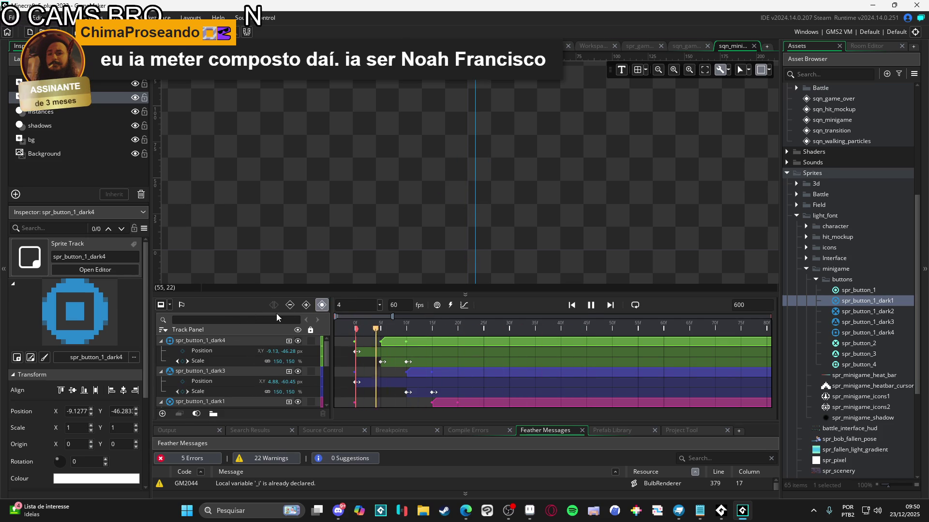
key("space")
key("space")
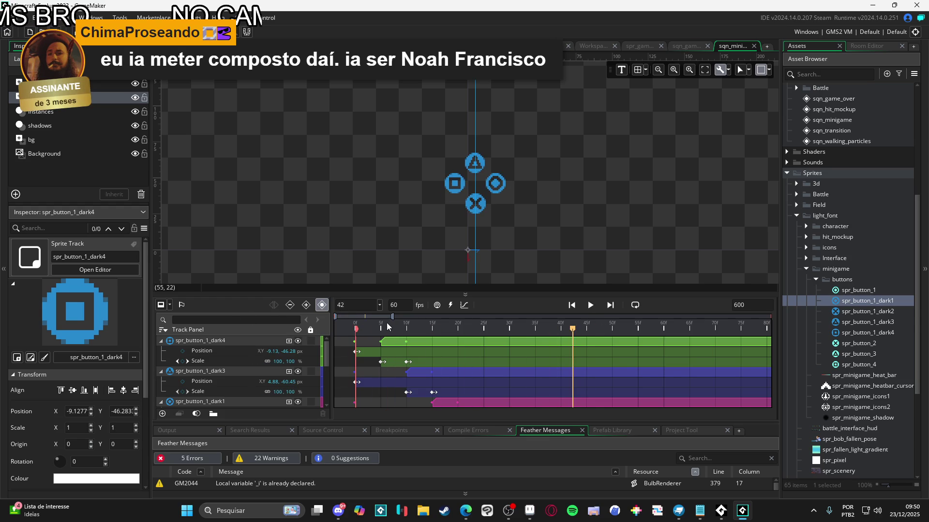
left_click(413, 325)
key("space")
key("space")
key("space")
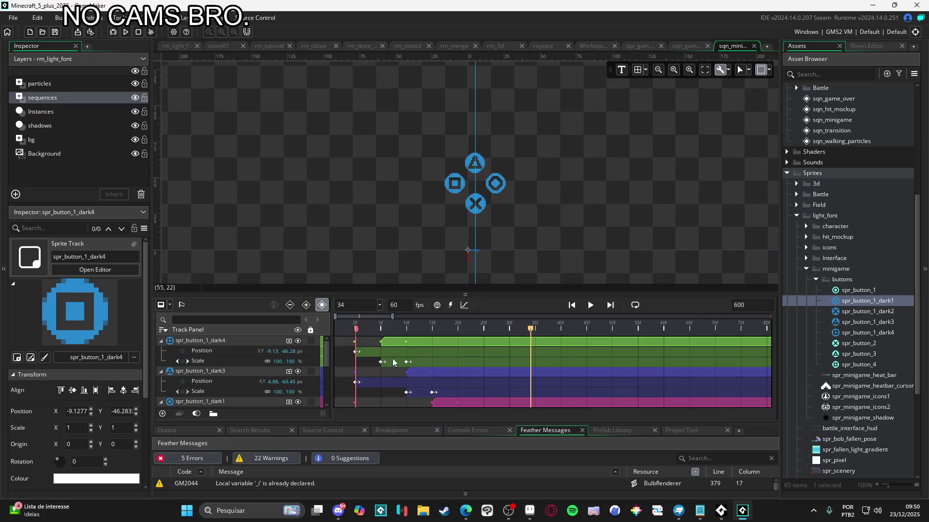
Step: Align each button's Position keyframe with its clip start, dark2's at about frame 20
left_click_drag(356, 355, 382, 353)
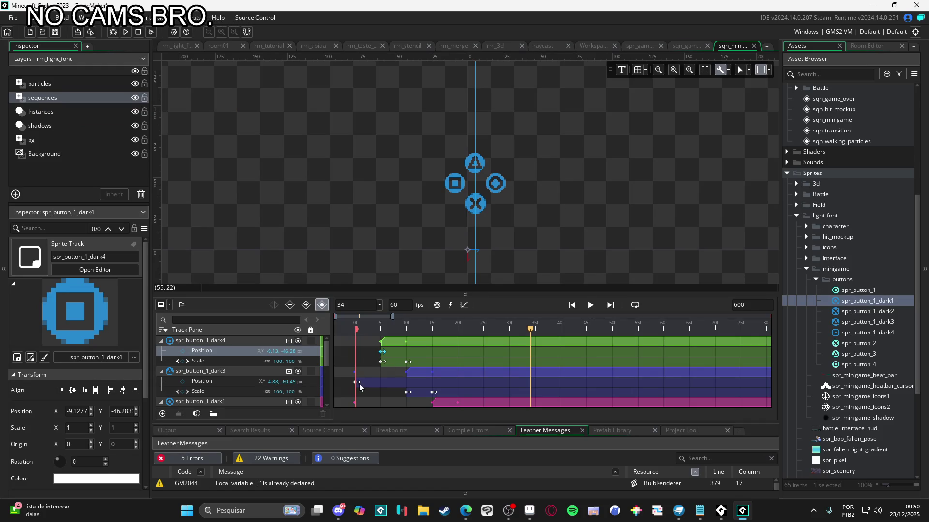
left_click_drag(357, 382, 407, 382)
scroll(411, 387, "down", 2)
left_click_drag(356, 355, 437, 361)
left_click_drag(357, 385, 460, 392)
scroll(442, 384, "up", 2)
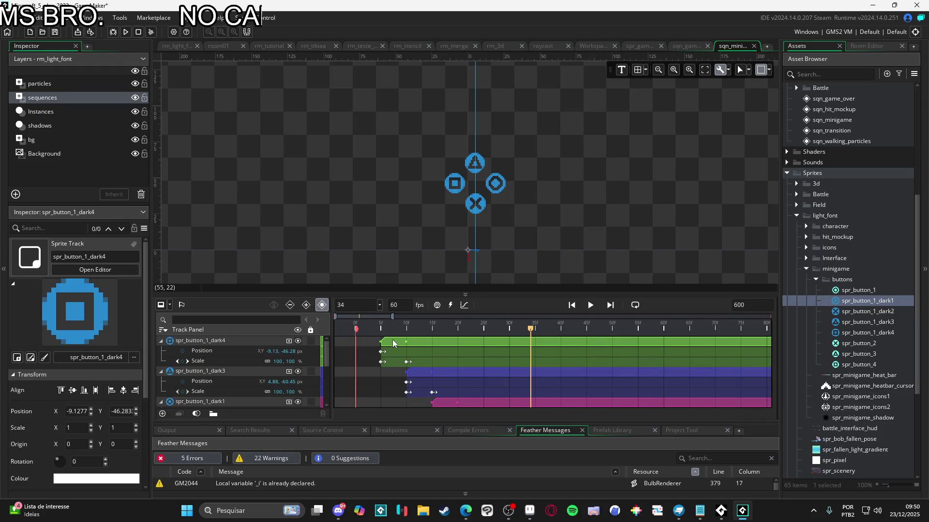
Step: Shift the button clips earlier: dark4 to frame 2, dark3 to frame 3, dark2 to frame 9
mouse_move(394, 344)
left_mouse_down()
mouse_move(371, 344)
mouse_move(382, 345)
left_mouse_up()
mouse_move(428, 376)
left_mouse_down()
mouse_move(391, 378)
mouse_move(405, 376)
left_mouse_up()
scroll(443, 374, "down", 2)
mouse_move(462, 366)
left_mouse_down()
mouse_move(405, 369)
mouse_move(419, 369)
left_mouse_up()
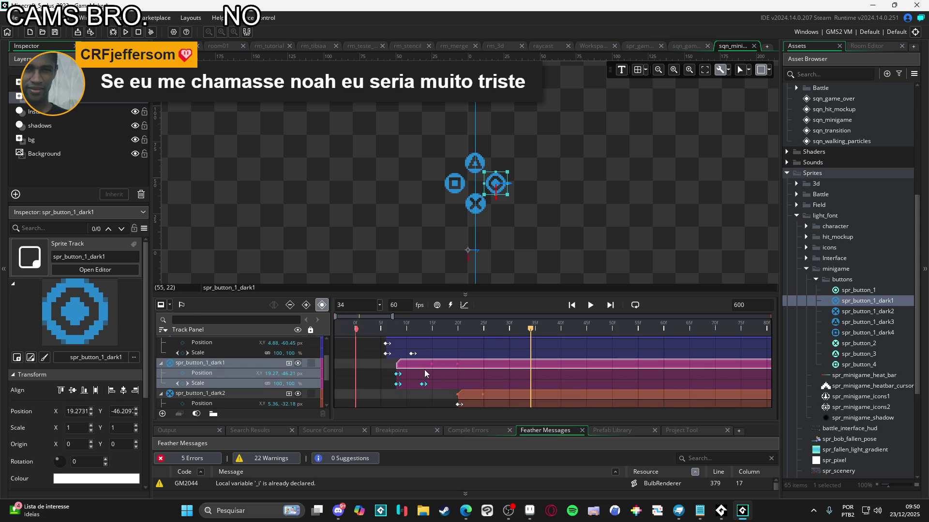
scroll(434, 380, "down", 2)
mouse_move(502, 356)
left_mouse_down()
mouse_move(446, 360)
mouse_move(459, 356)
left_mouse_up()
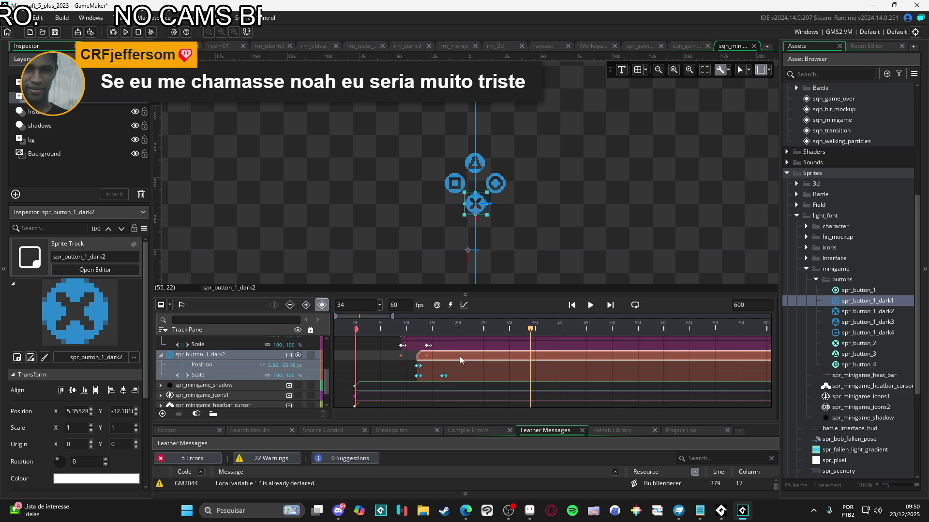
scroll(460, 356, "up", 4)
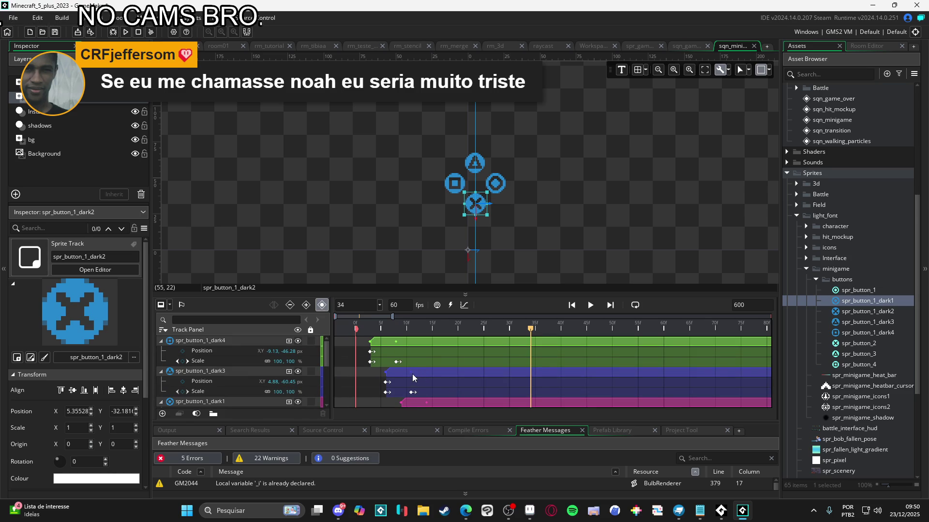
Step: Move dark4's Scale keyframe to frame 4 and dark3's a few frames earlier
mouse_move(397, 362)
left_mouse_down()
mouse_move(376, 367)
mouse_move(385, 364)
left_mouse_up()
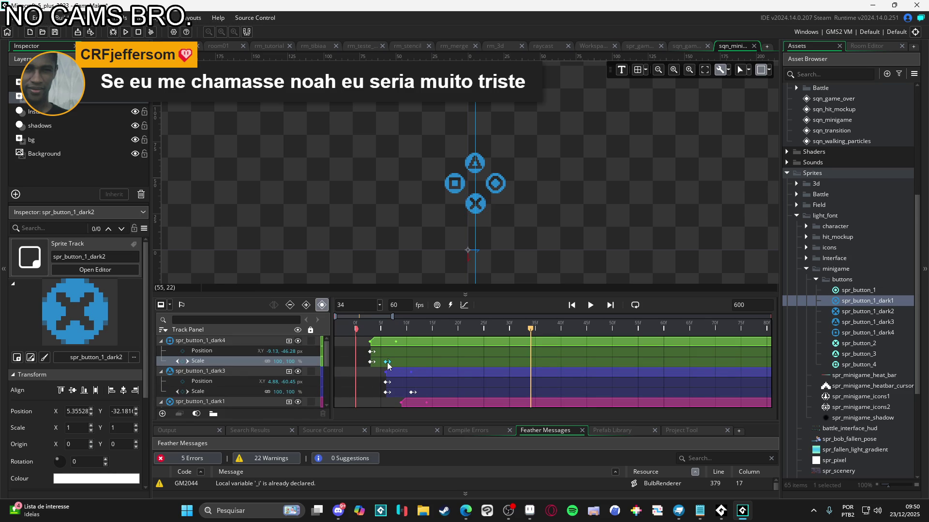
mouse_move(411, 395)
left_mouse_down()
mouse_move(387, 395)
mouse_move(434, 380)
left_mouse_up()
scroll(423, 387, "down", 2)
scroll(437, 376, "down", 2)
scroll(426, 368, "up", 3)
key("space")
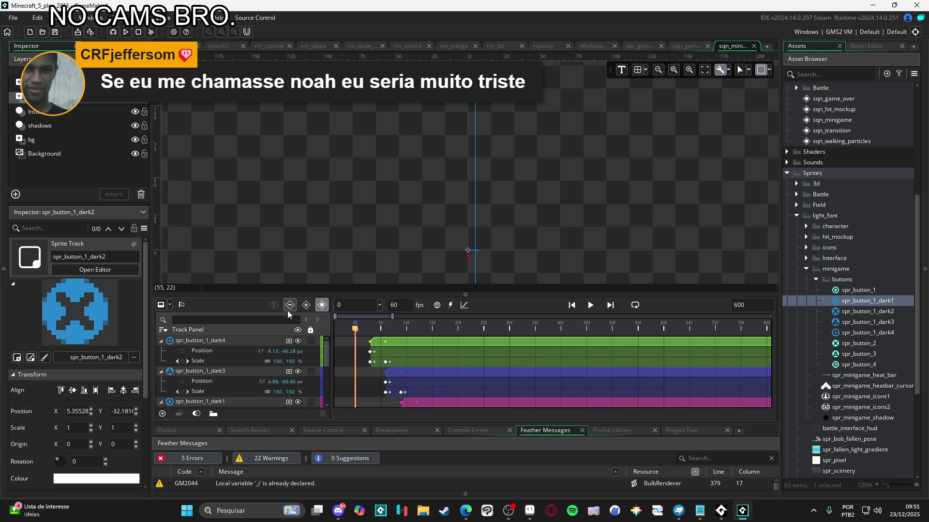
Step: Stop the preview and replay the button pop-in from frame 8
key("space")
mouse_move(391, 329)
left_mouse_down()
mouse_move(356, 329)
mouse_move(416, 329)
mouse_move(388, 331)
mouse_move(396, 331)
left_mouse_up()
key("space")
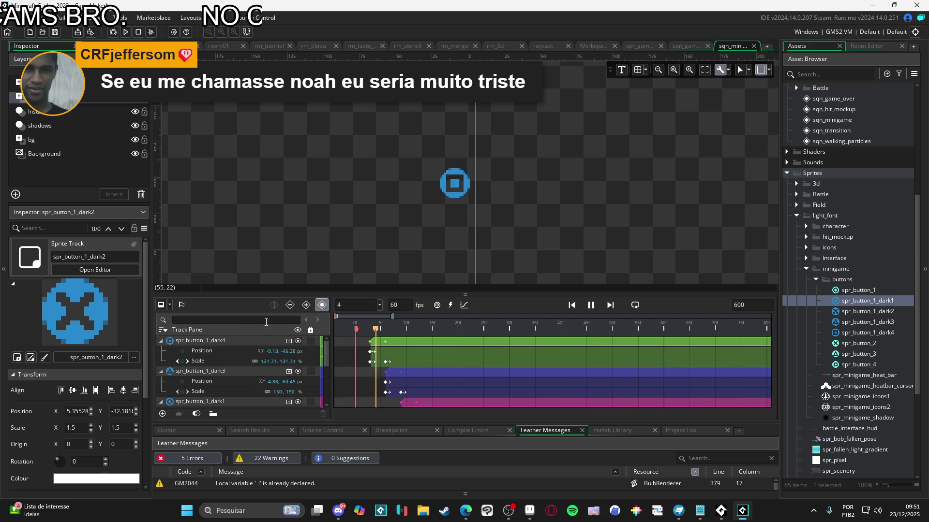
key("space")
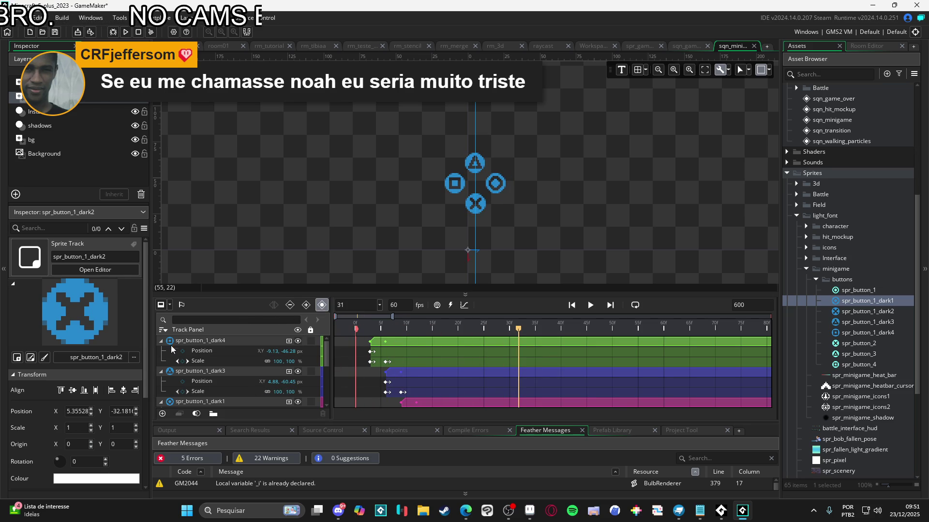
Step: Collapse the dark4 and dark3 tracks' property rows
left_click(161, 340)
left_click(161, 351)
left_click(164, 361)
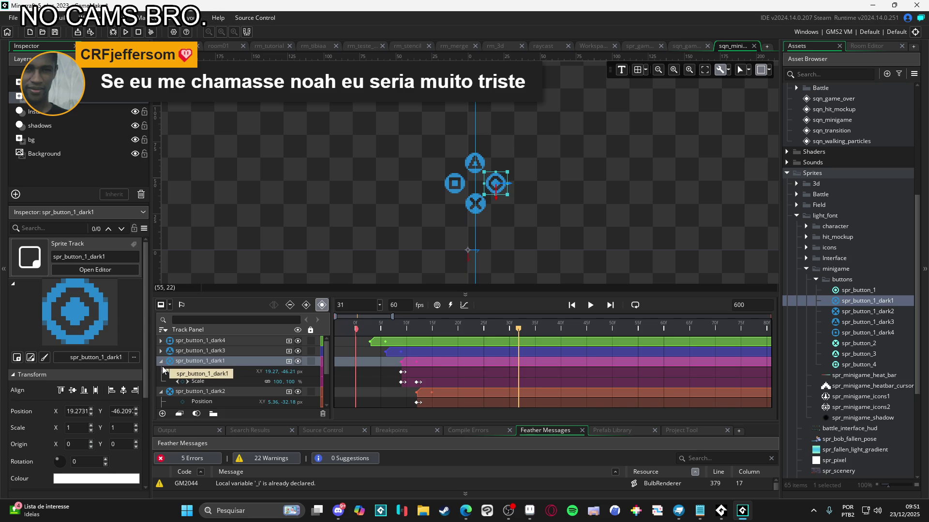
Step: Collapse dark1 and dark2, previewing frame 22 with all buttons shown
left_click(161, 361)
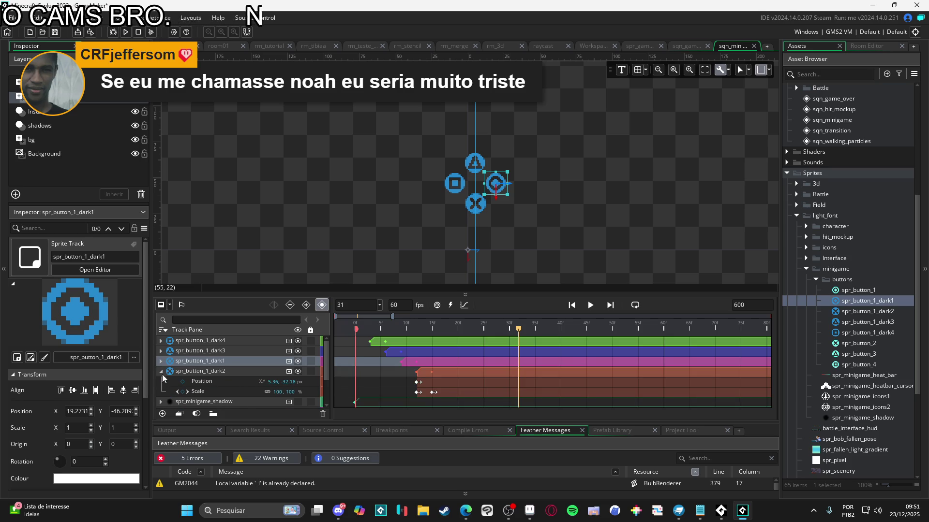
left_click(162, 371)
left_click_drag(396, 329, 287, 320)
mouse_move(356, 328)
left_mouse_down()
mouse_move(452, 328)
mouse_move(363, 328)
mouse_move(386, 328)
left_mouse_up()
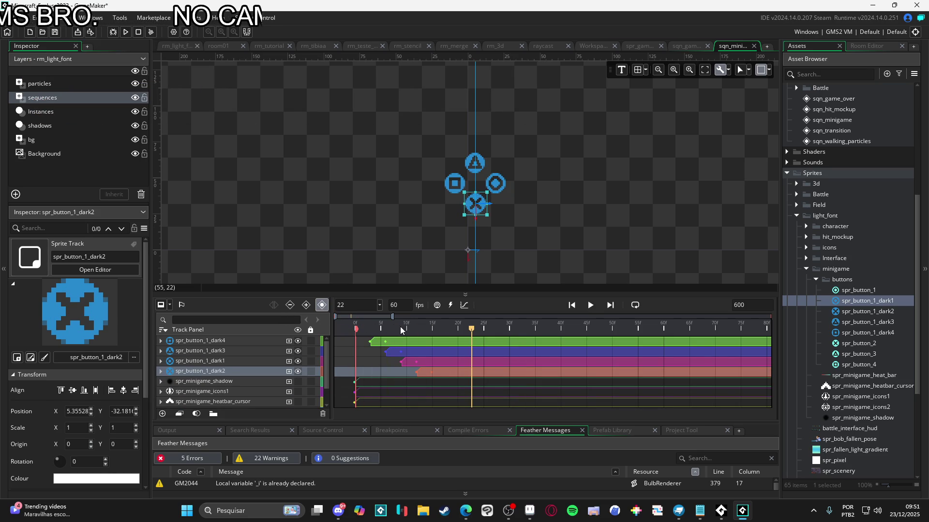
Step: Unhide spr_minigame_shadow and start its clip at frame 3
left_click(297, 382)
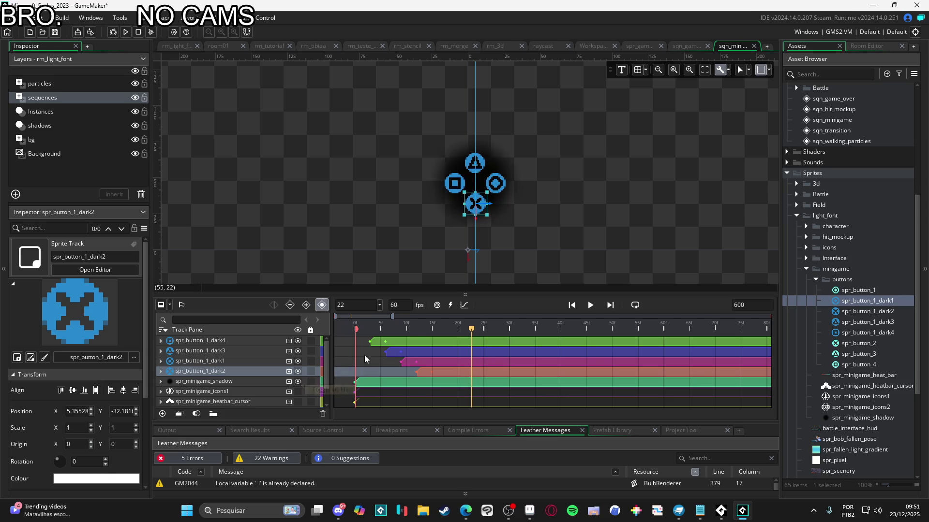
left_click(359, 329)
mouse_move(359, 329)
left_mouse_down()
mouse_move(433, 332)
mouse_move(346, 342)
mouse_move(370, 334)
left_mouse_up()
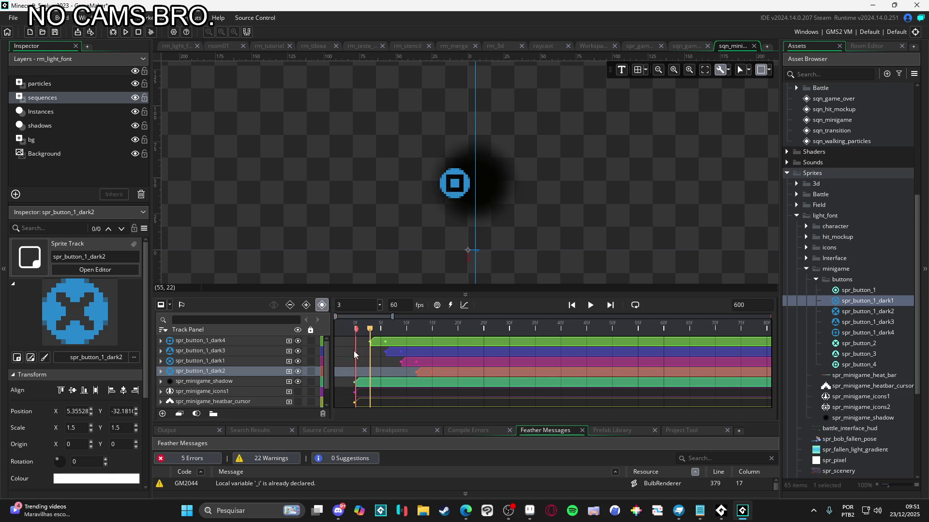
left_click_drag(361, 383, 383, 381)
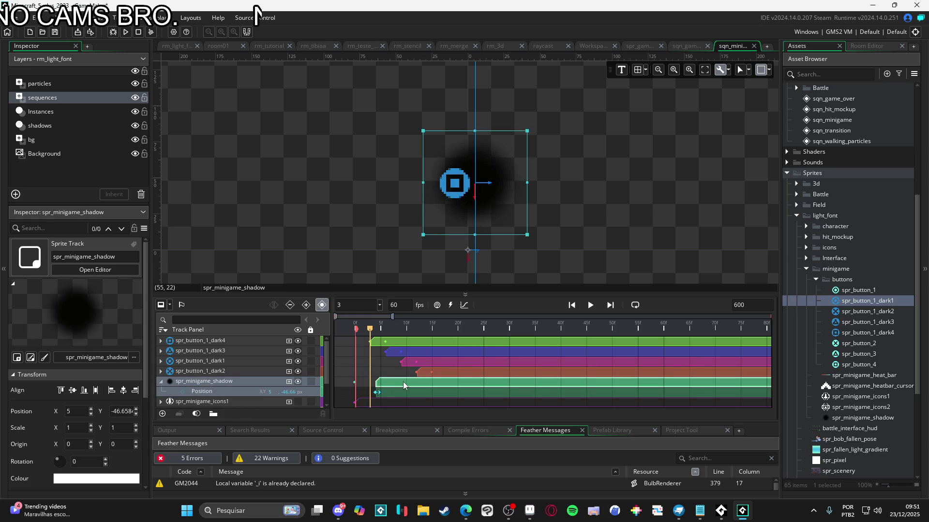
Step: Add a Colour Multiply track to the shadow with alpha 0 at frame 3
left_click(289, 382)
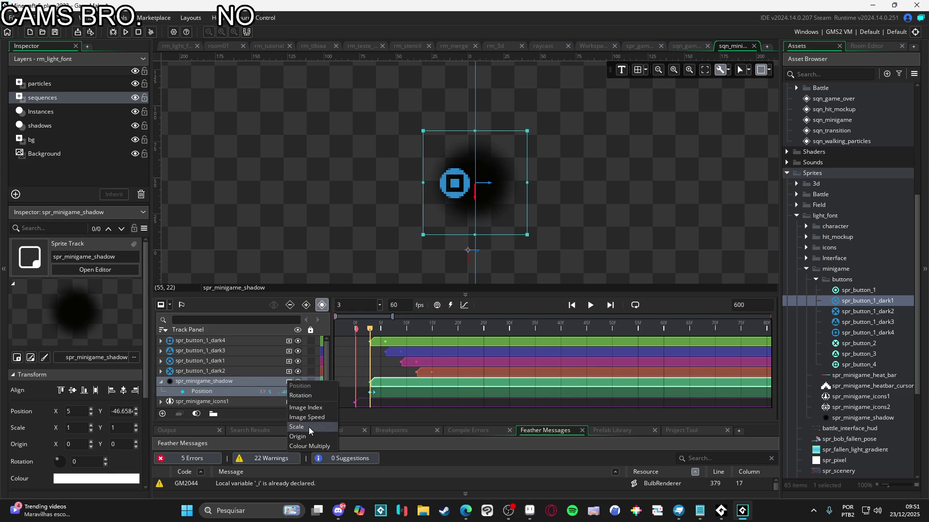
key("Escape")
scroll(253, 399, "down", 2)
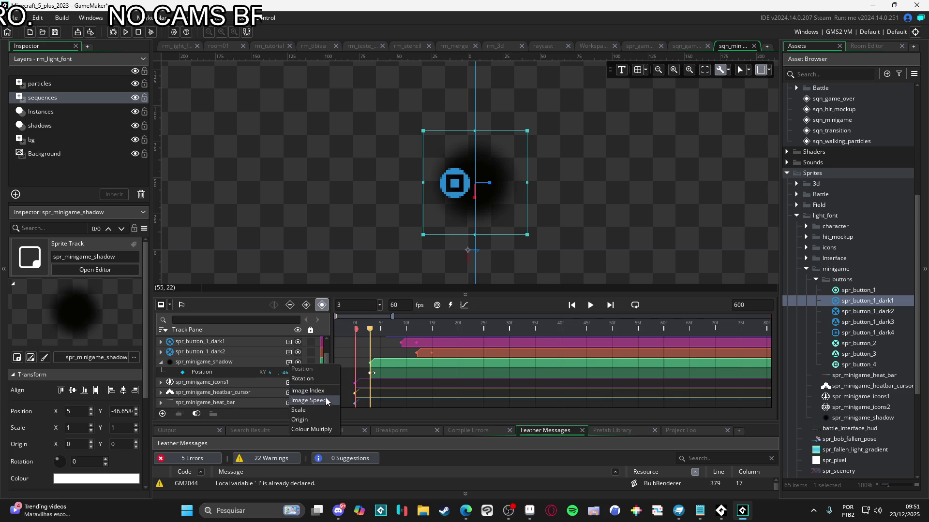
left_click(326, 432)
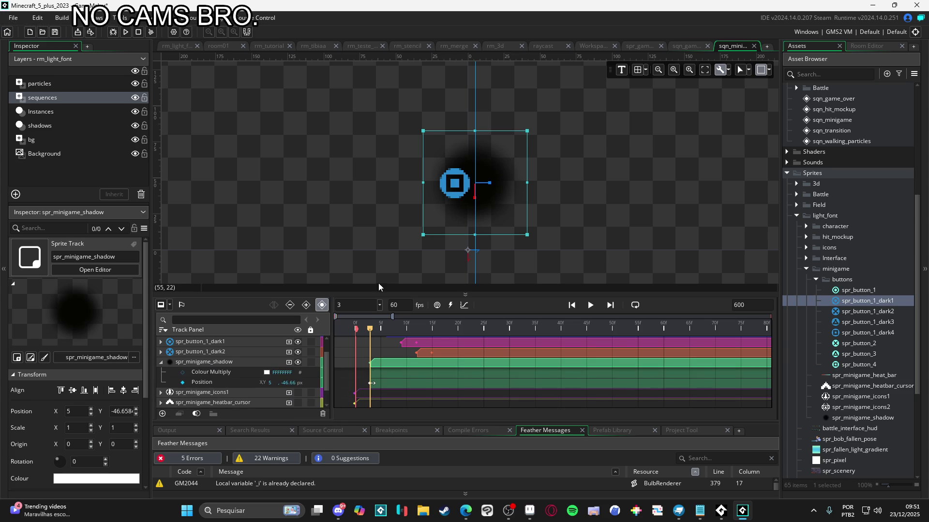
left_click(272, 372)
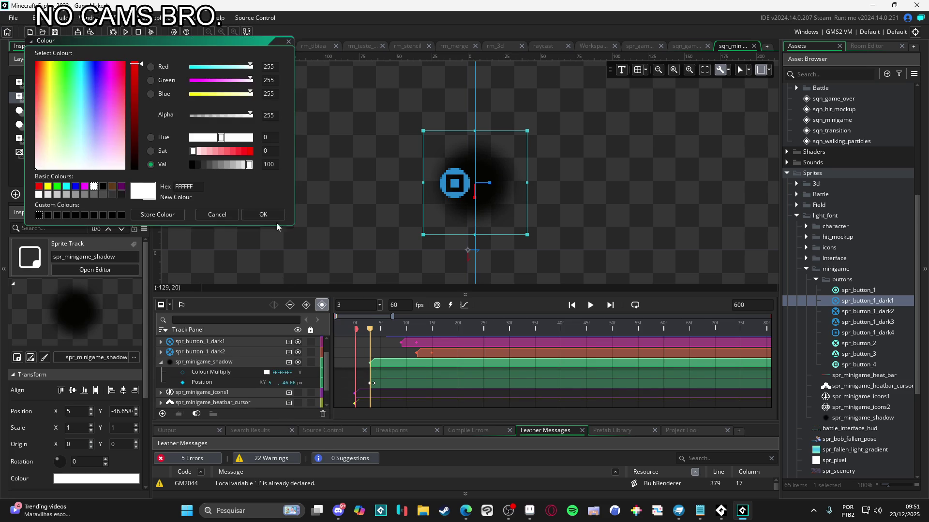
left_click_drag(251, 115, 162, 125)
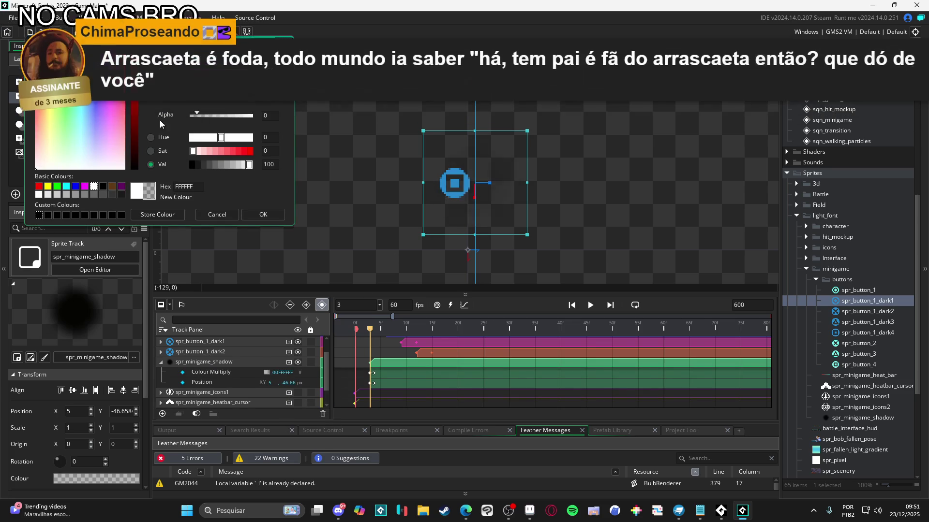
left_click(255, 215)
Step: Add a frame-12 Colour Multiply key of fully opaque white (alpha 255)
left_click_drag(370, 333, 416, 334)
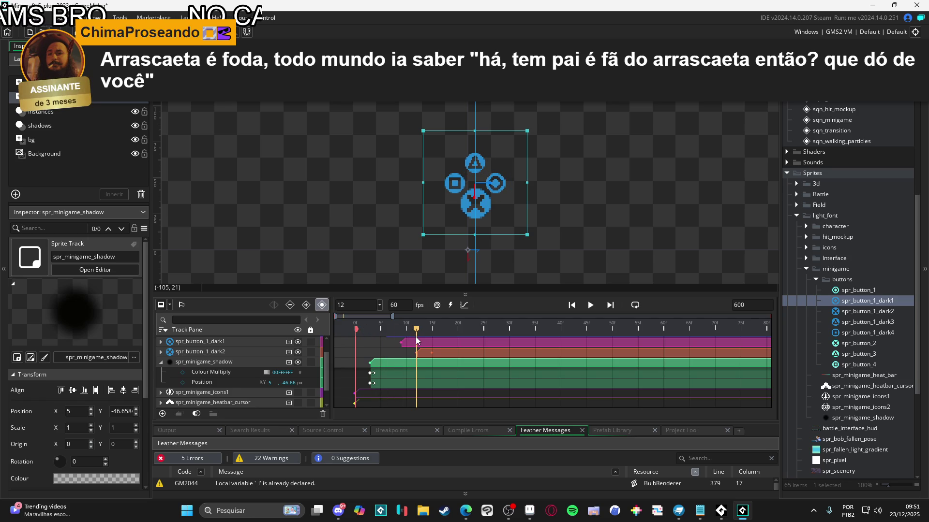
left_click(182, 372)
left_click(267, 373)
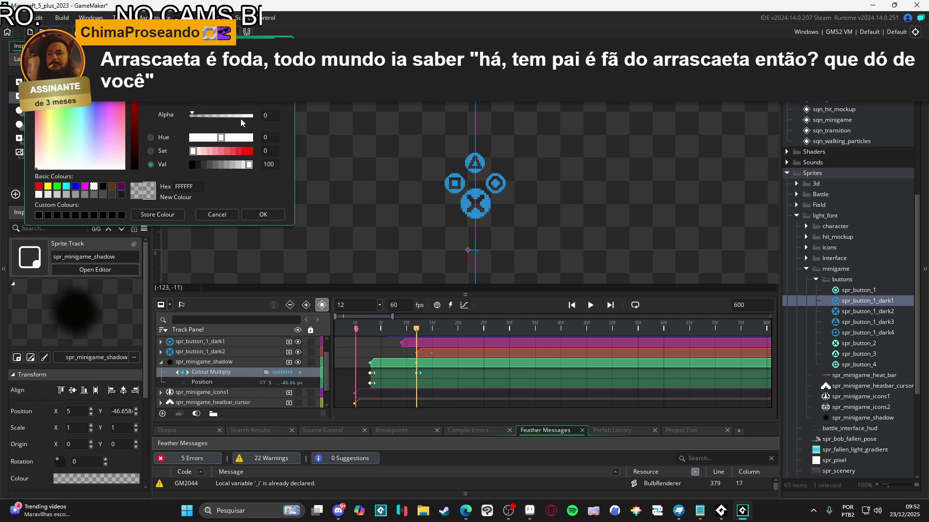
left_click_drag(240, 116, 285, 117)
left_click(263, 214)
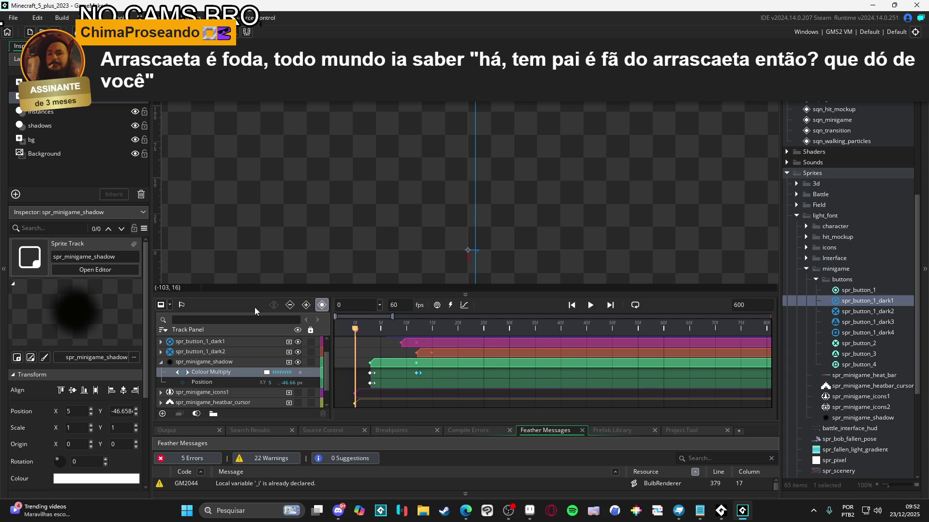
key("space")
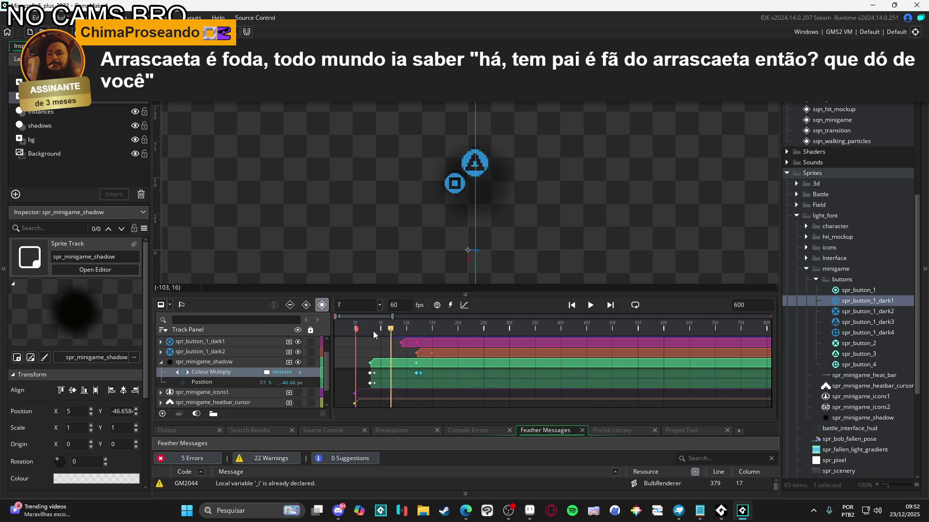
scroll(255, 322, "up", 1)
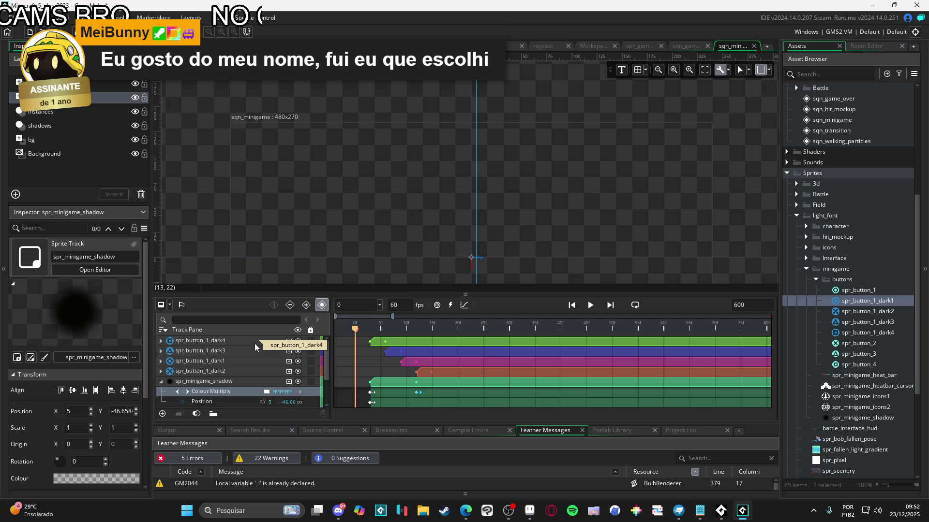
key("space")
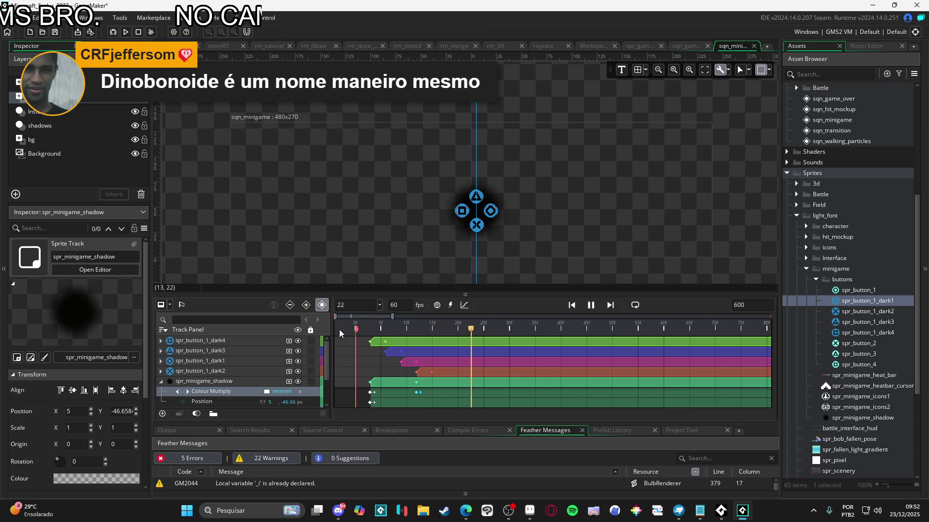
key("space")
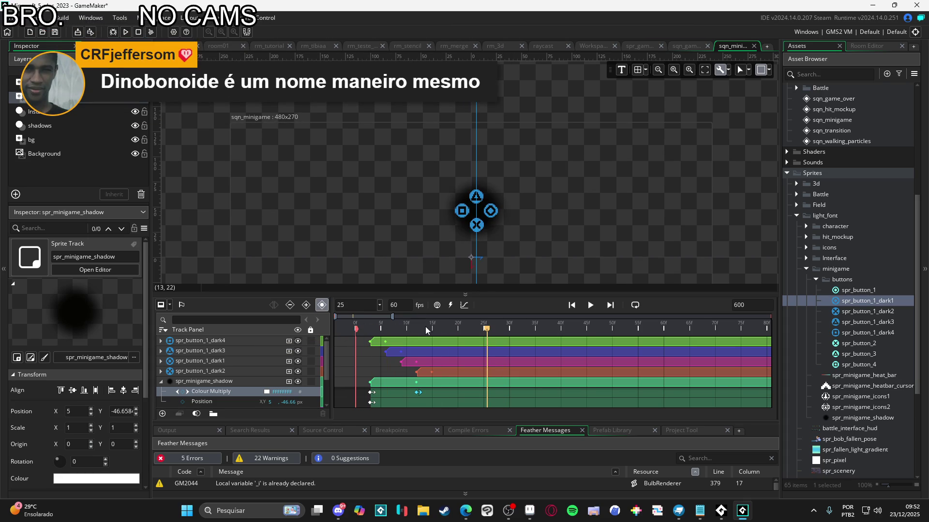
key("Home")
key("space")
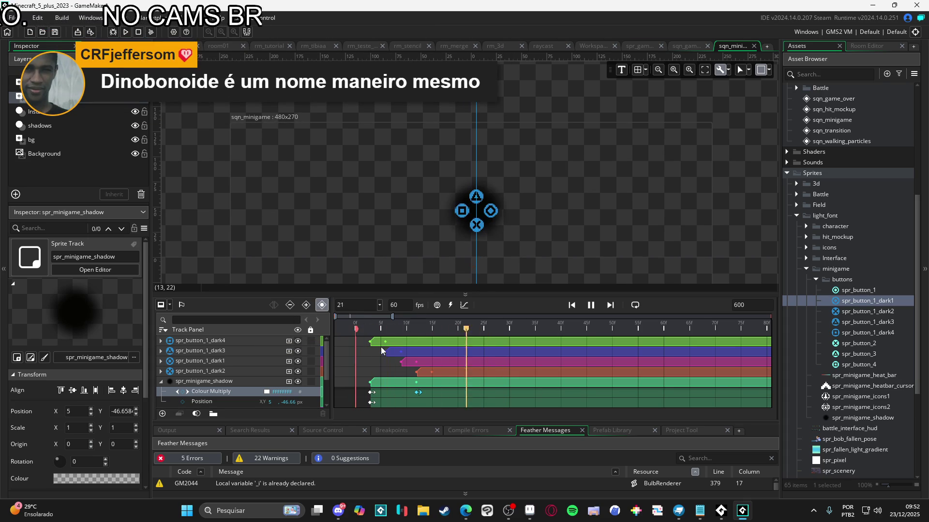
left_click(386, 325)
key("space")
key("space")
key("space")
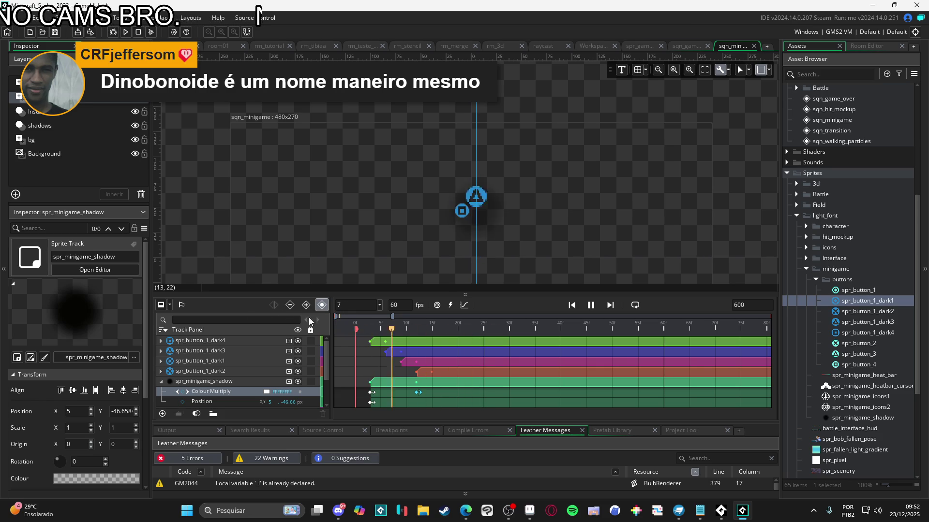
key("space")
key("space")
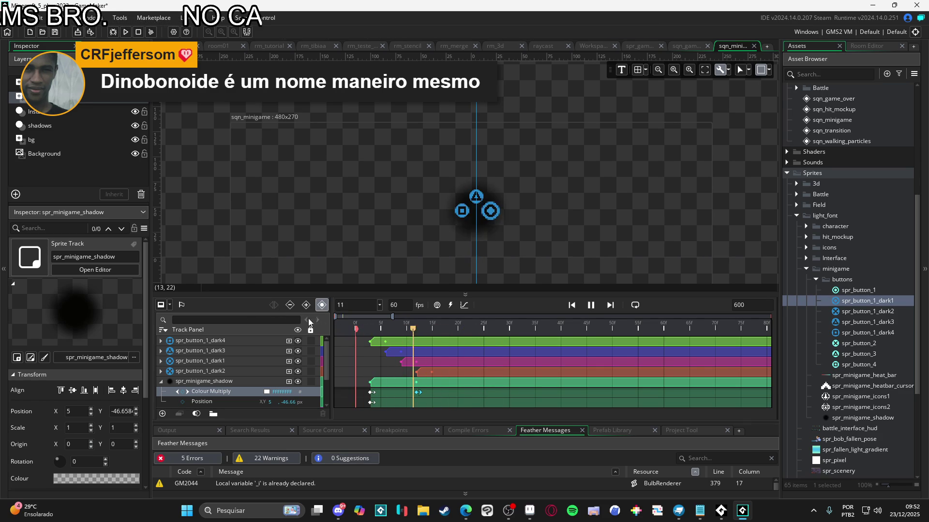
key("space")
key("space")
key("Home")
key("space")
key("space")
key("Home")
key("space")
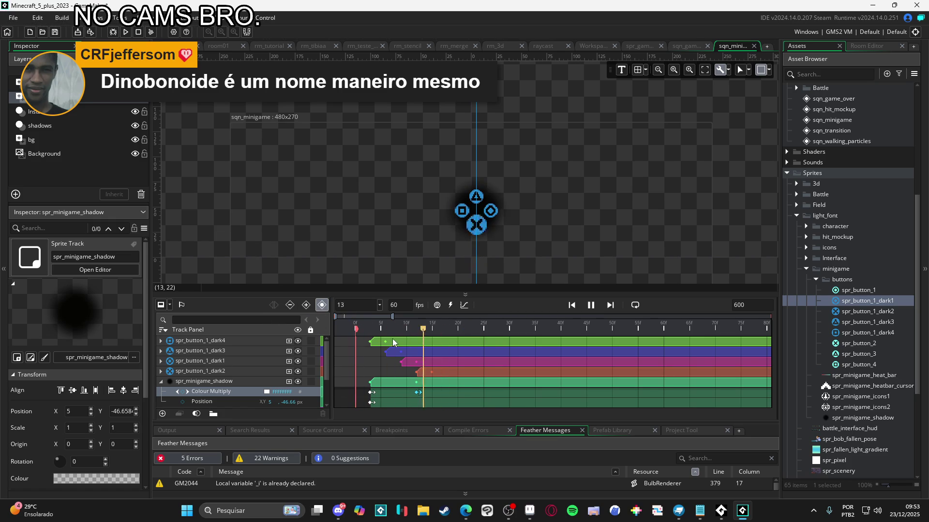
key("Home")
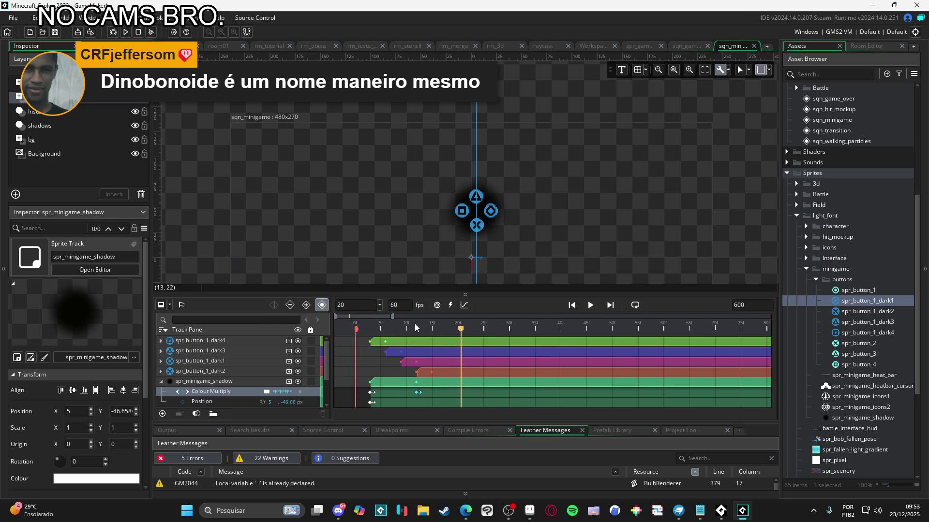
key("space")
key("space")
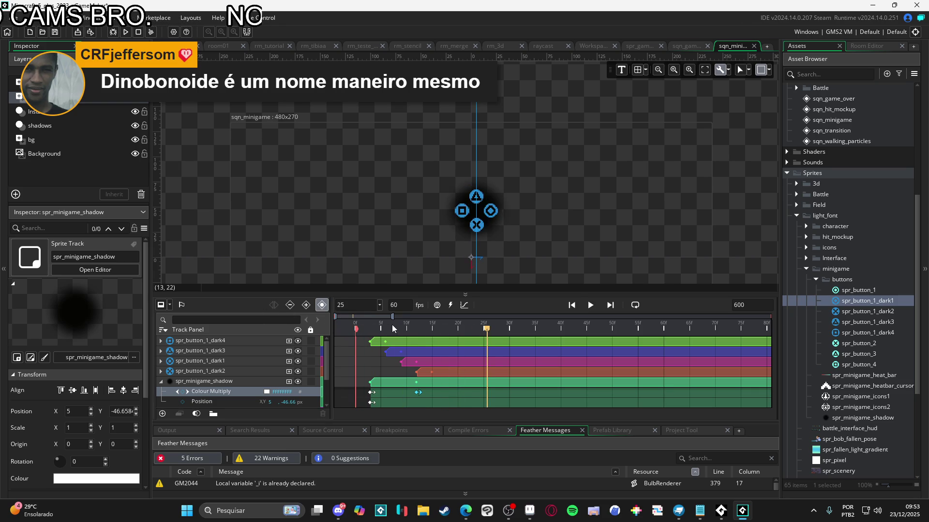
key("space")
key("space")
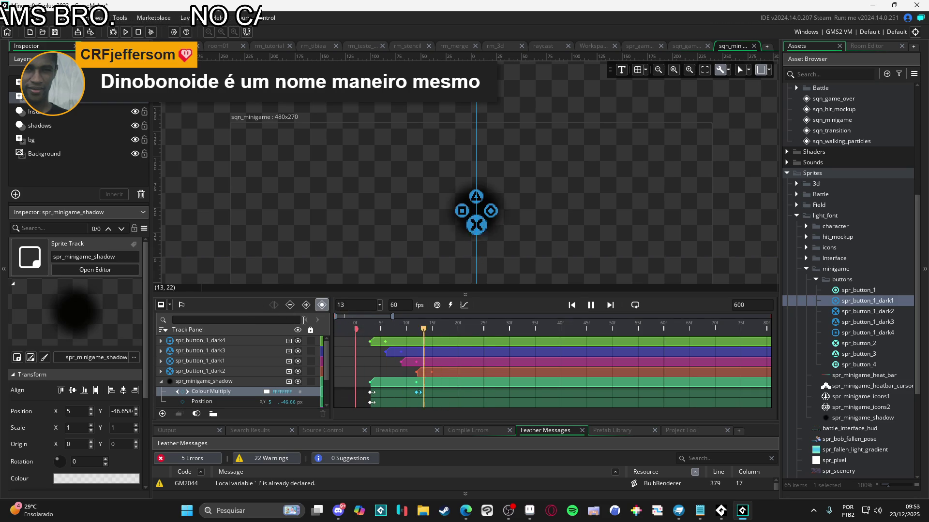
key("space")
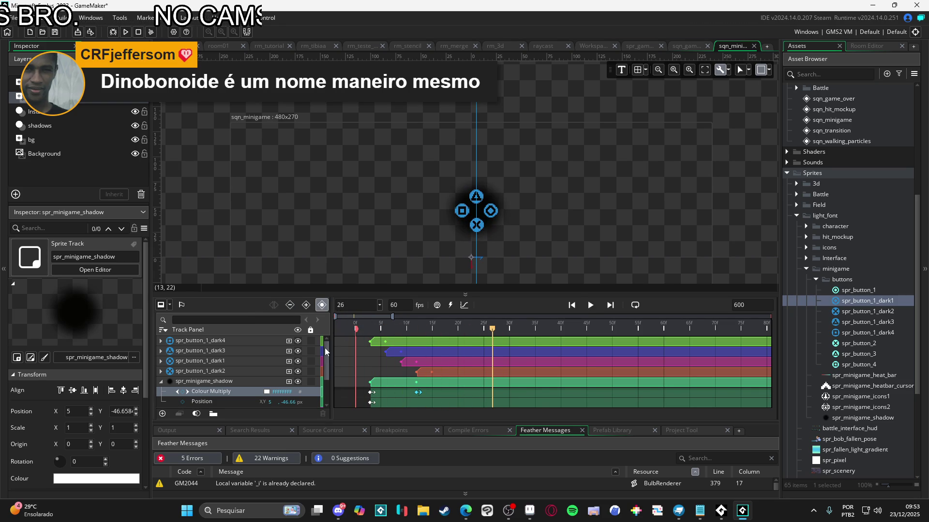
left_click(161, 382)
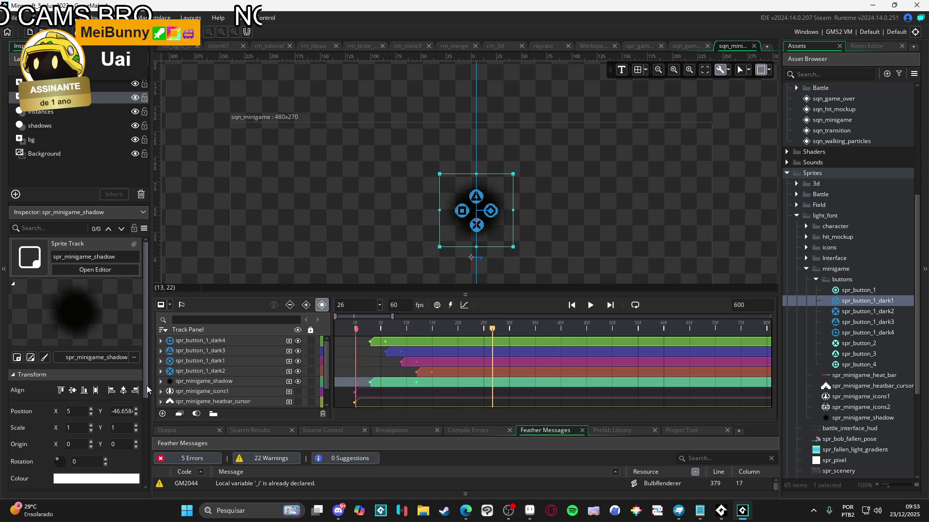
Step: Replay the sequence twice to check the four buttons popping in one after another over the fading-in shadow
key("space")
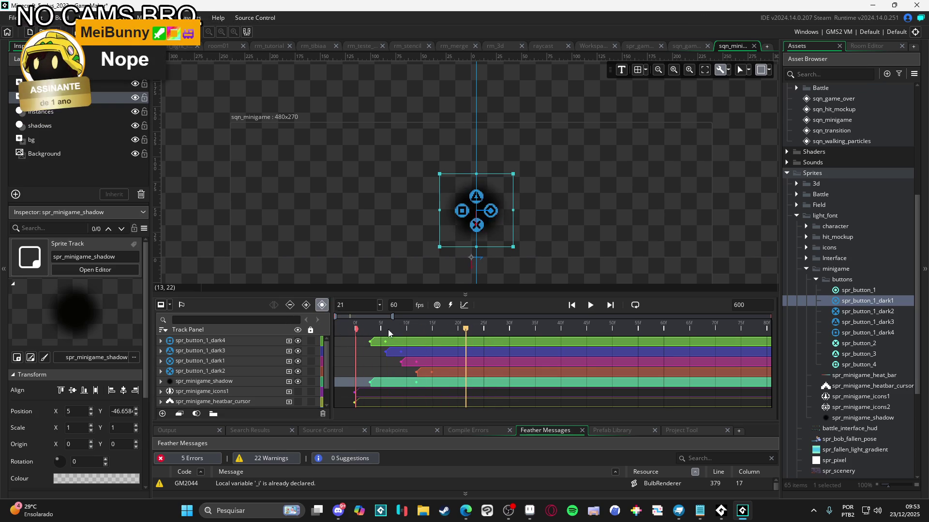
key("space")
key("space")
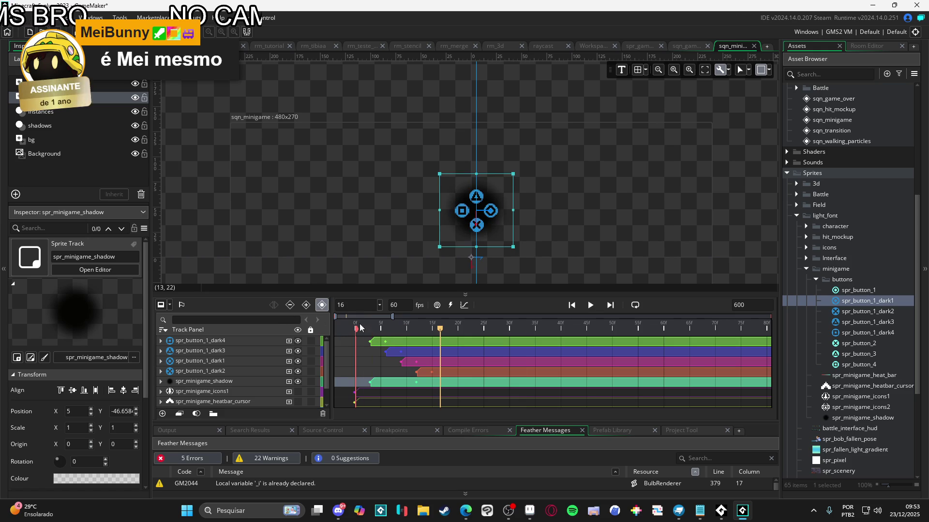
key("space")
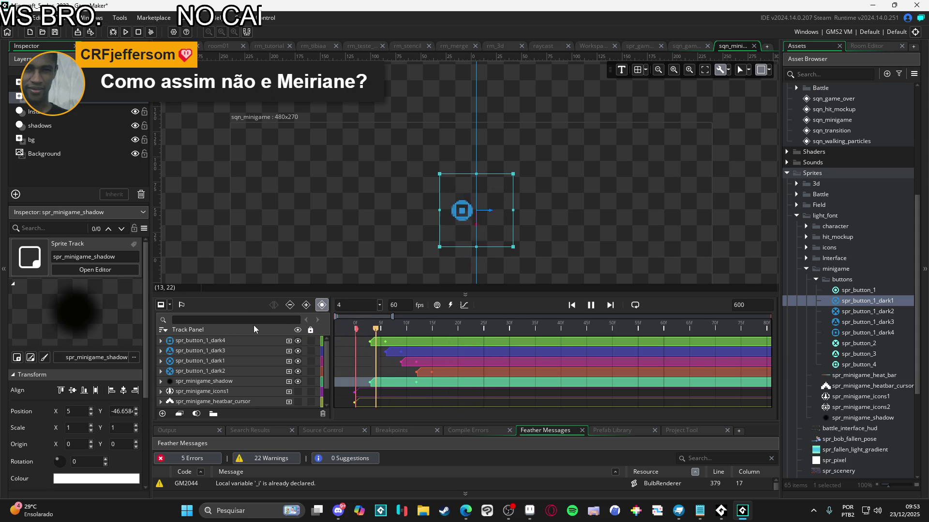
key("space")
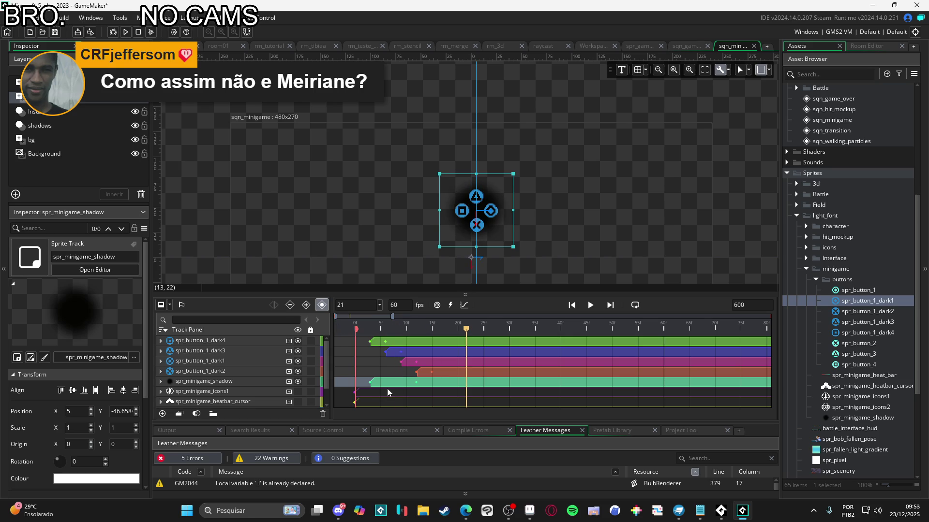
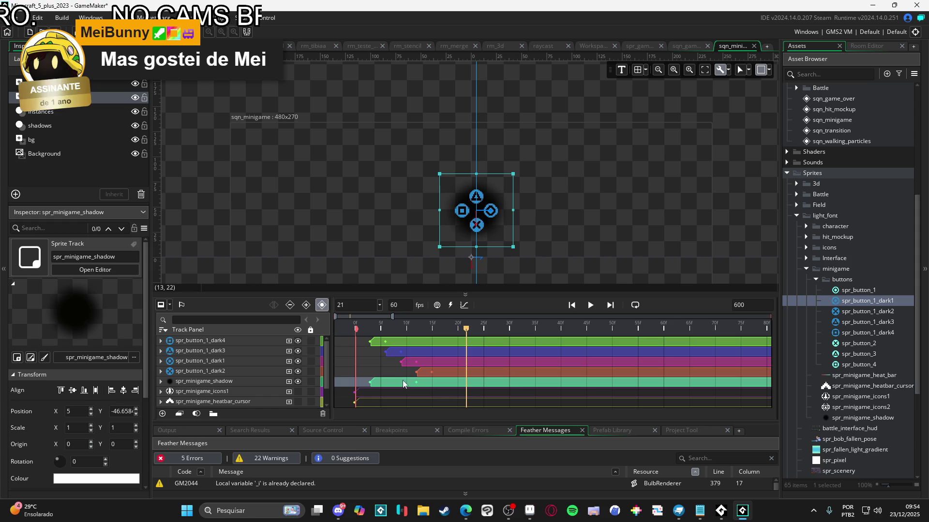
Step: Play and scrub the opening frames to preview the button animation
mouse_move(386, 327)
left_mouse_down()
mouse_move(411, 367)
mouse_move(506, 329)
mouse_move(437, 327)
left_mouse_up()
key("space")
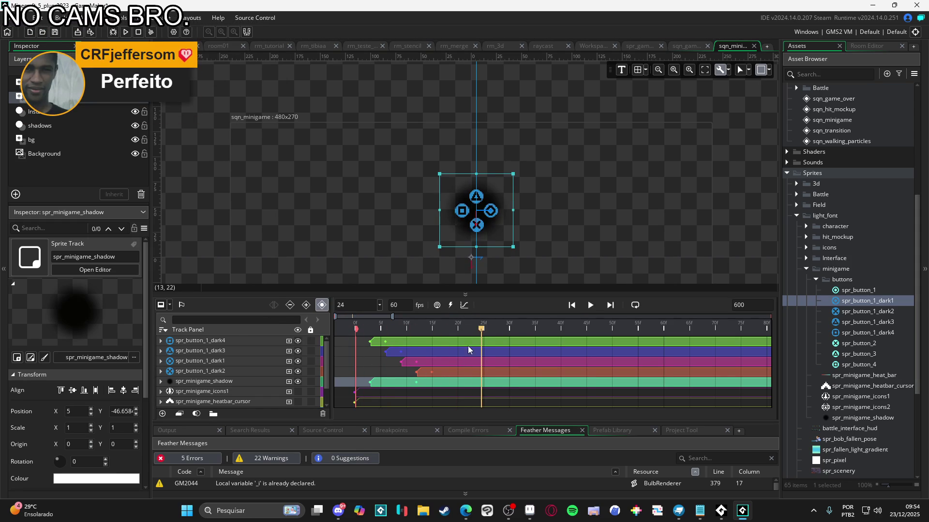
left_click(476, 331)
mouse_move(476, 331)
left_mouse_down()
mouse_move(426, 329)
mouse_move(468, 329)
left_mouse_up()
key("space")
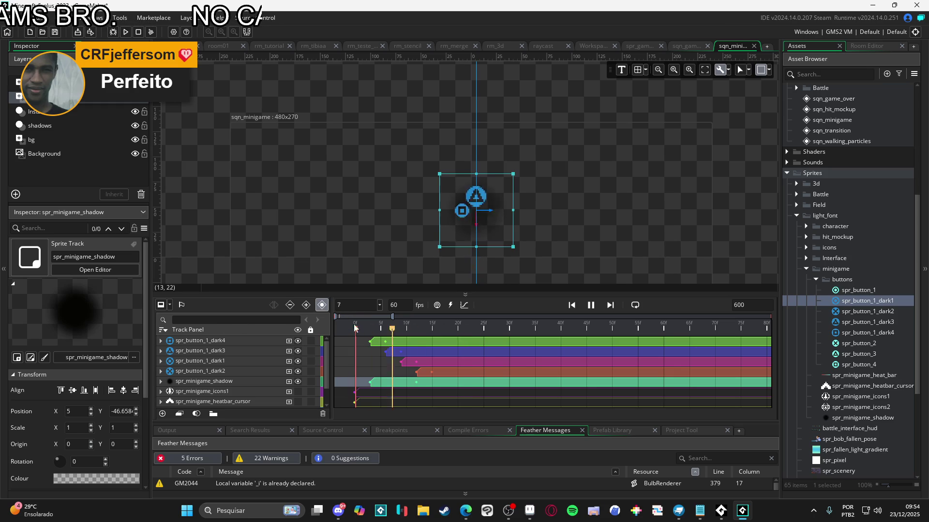
key("space")
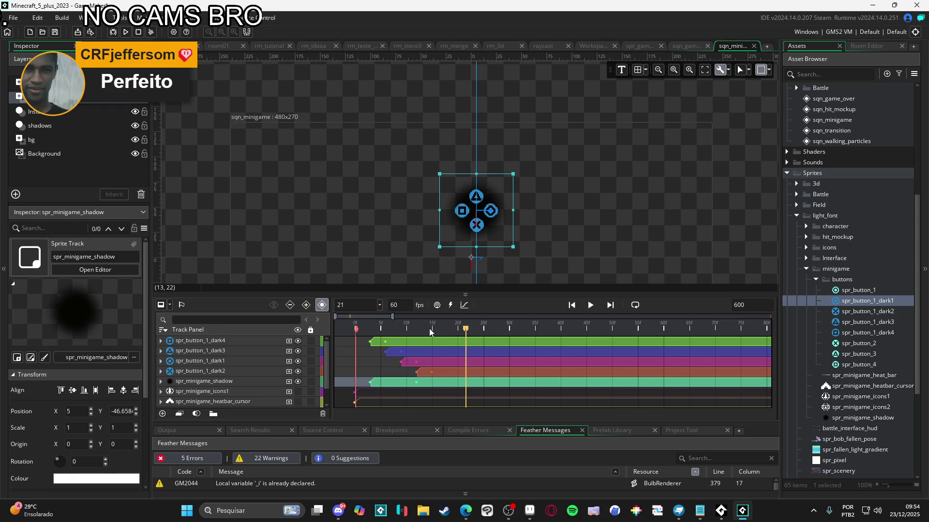
mouse_move(416, 330)
left_mouse_down()
mouse_move(278, 330)
mouse_move(484, 332)
mouse_move(258, 333)
mouse_move(466, 330)
left_mouse_up()
Step: Make the spr_minigame_heat_bar track visible and return the playhead to frame 0
scroll(228, 389, "down", 2)
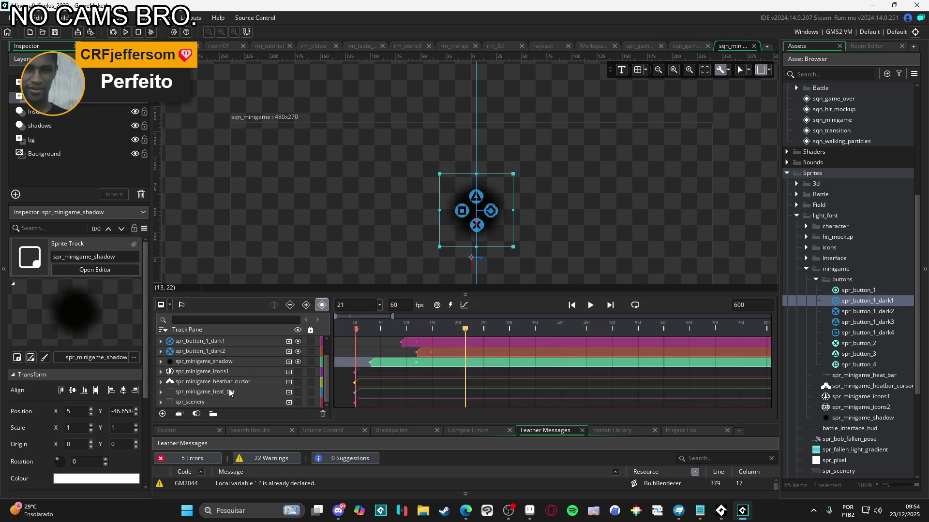
left_click(231, 390)
left_click(298, 392)
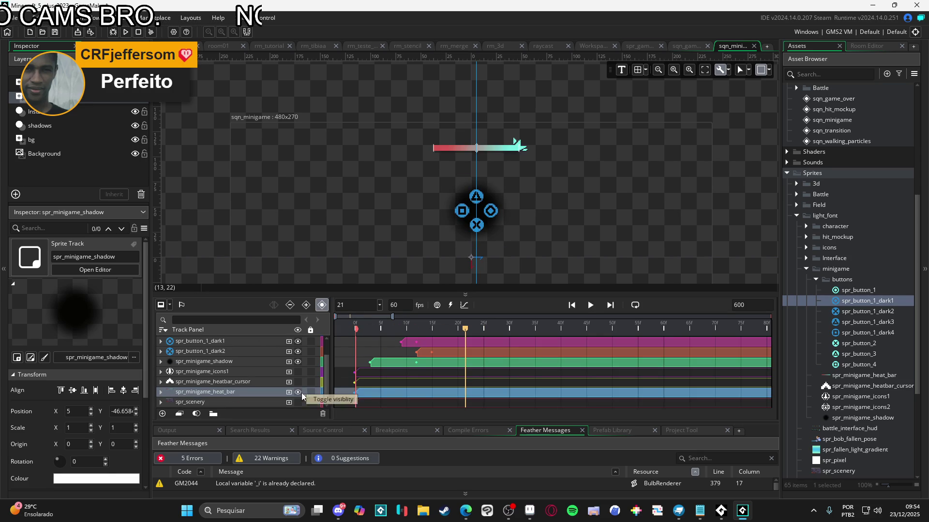
scroll(399, 388, "up", 2)
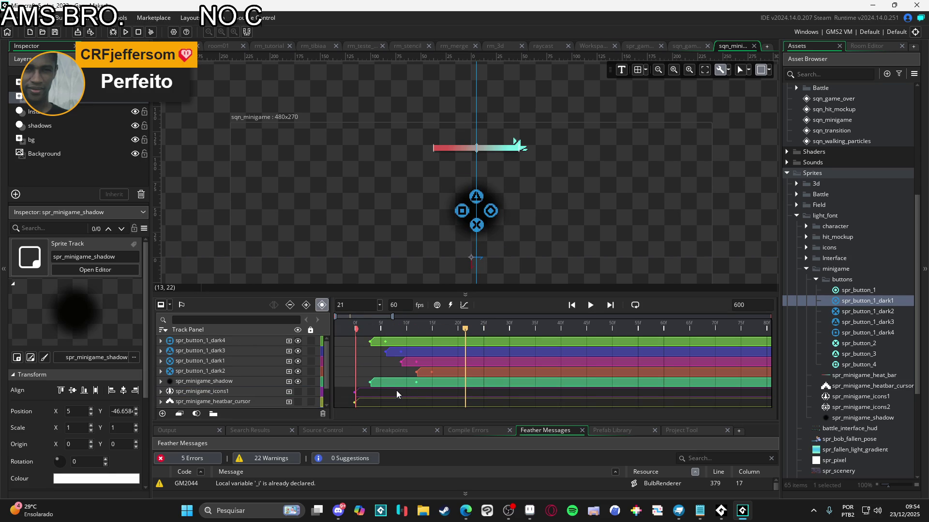
scroll(379, 396, "down", 2)
scroll(372, 392, "up", 2)
scroll(372, 394, "down", 2)
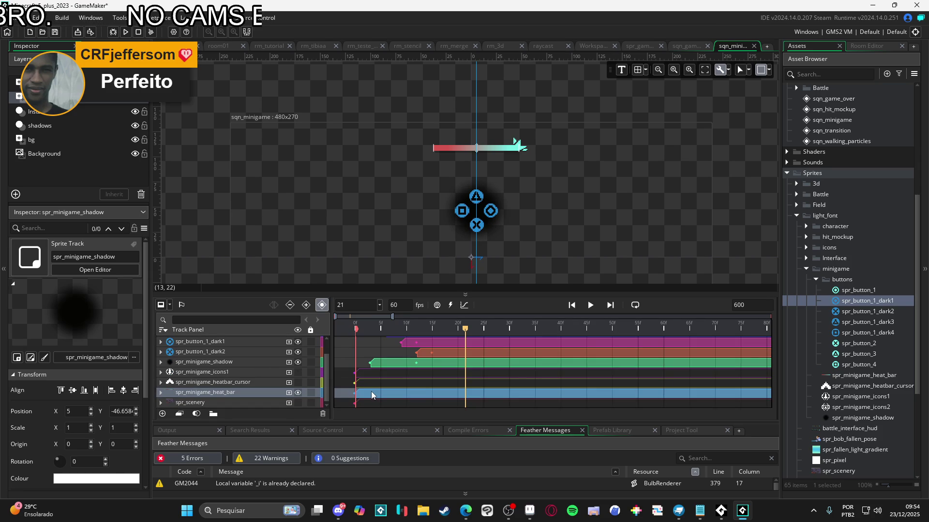
left_click_drag(466, 330, 353, 332)
Step: Add a Colour Multiply track to the heat bar, keyed fully transparent (00FFFFFF) at frame 0
left_click(160, 392)
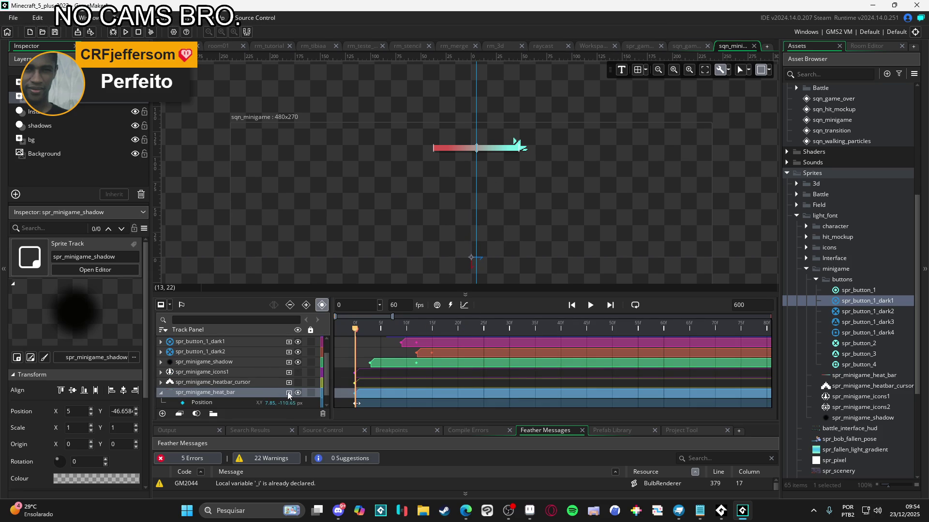
left_click(286, 393)
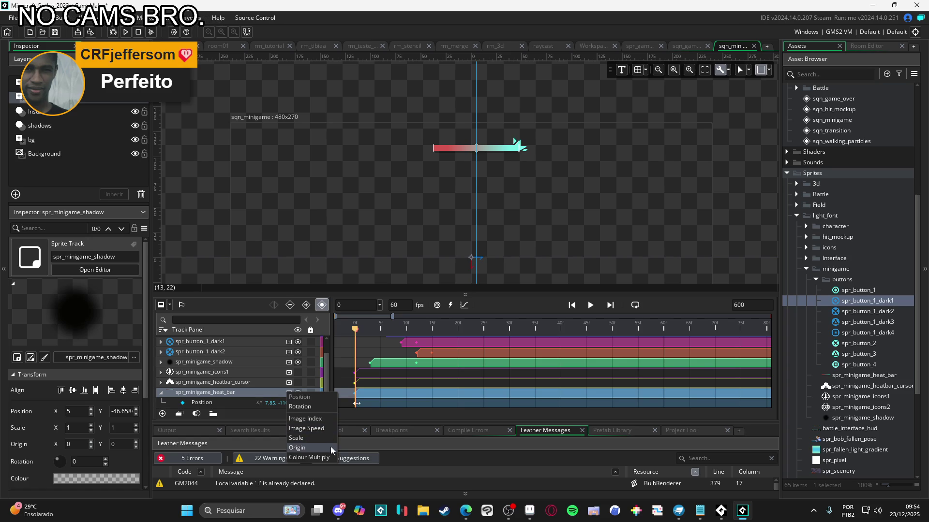
left_click(324, 457)
scroll(290, 394, "down", 1)
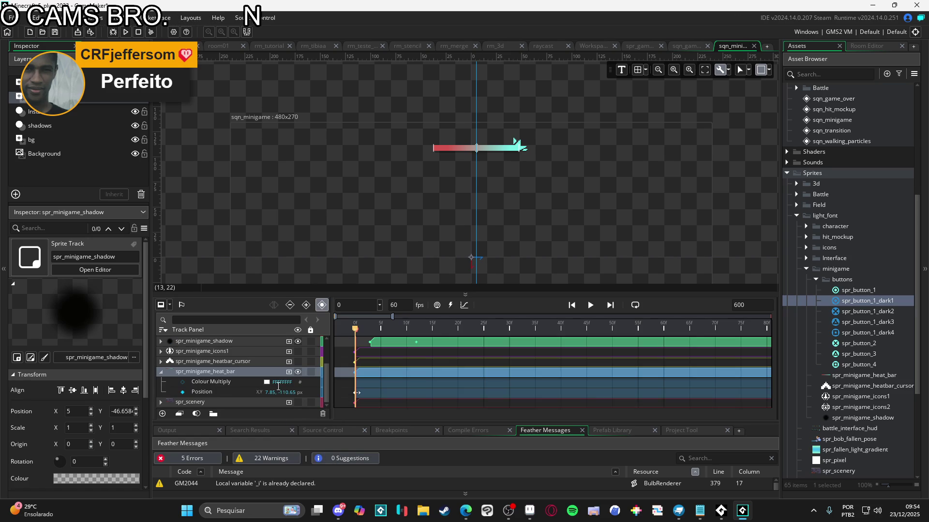
left_click(182, 382)
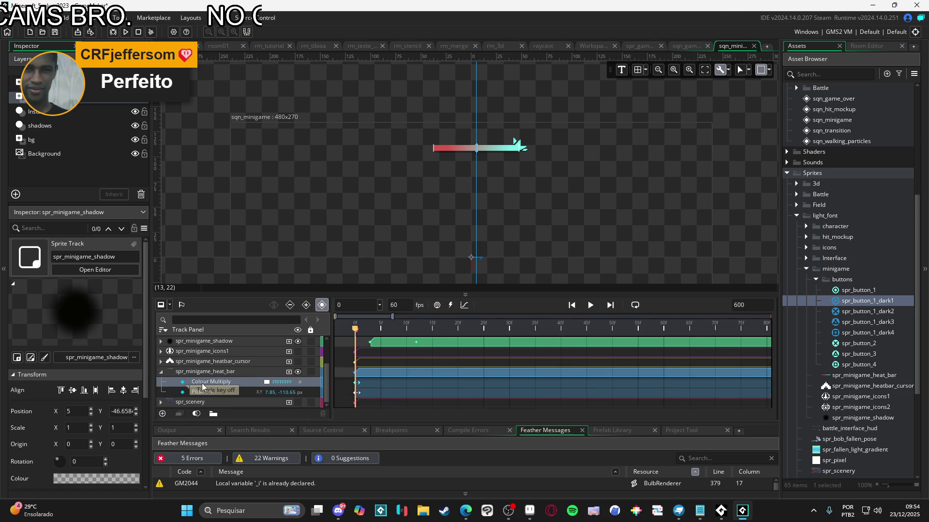
left_click(267, 382)
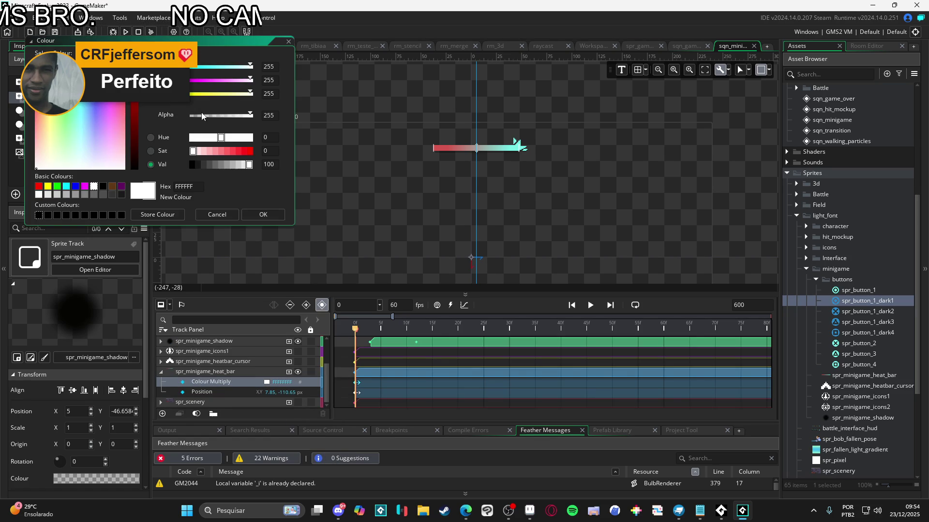
left_click(276, 237)
scroll(393, 348, "up", 2)
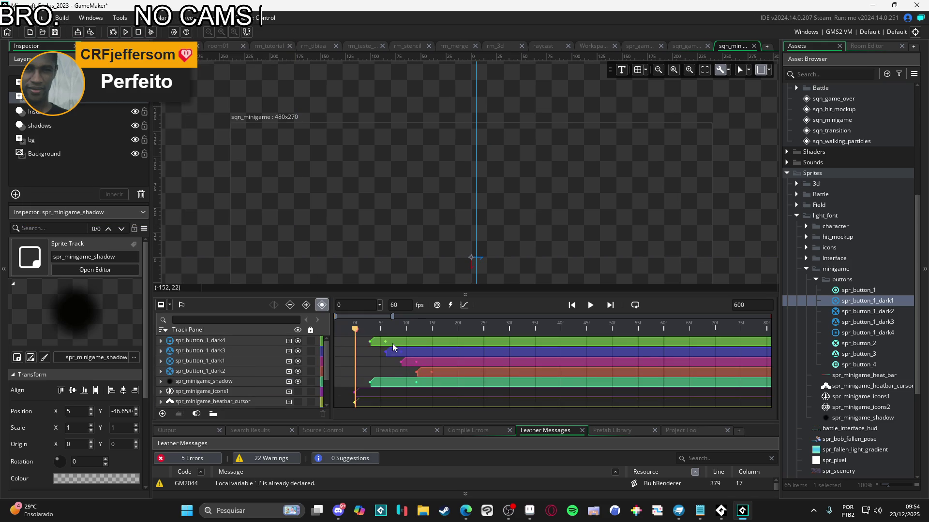
Step: Key the heat bar's Colour Multiply fully opaque (alpha 255) at frame 12
left_click_drag(373, 330, 416, 329)
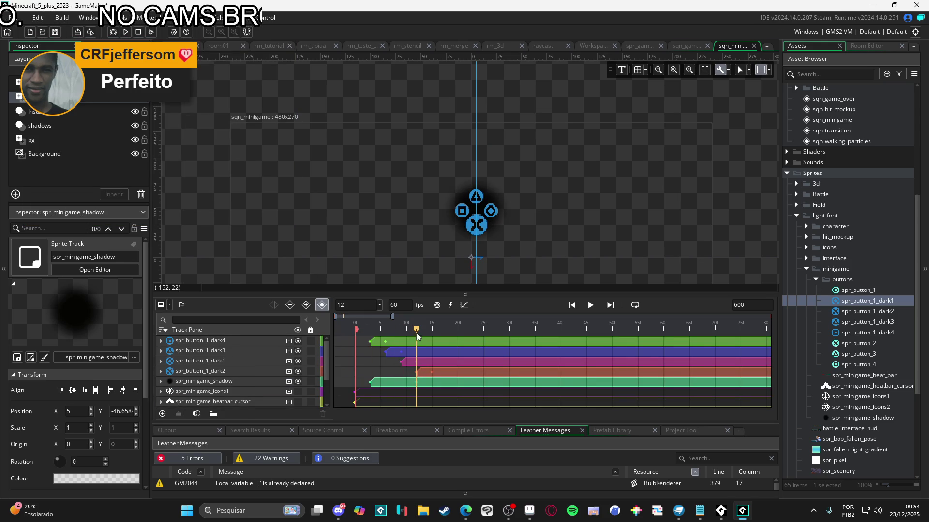
scroll(401, 362, "down", 2)
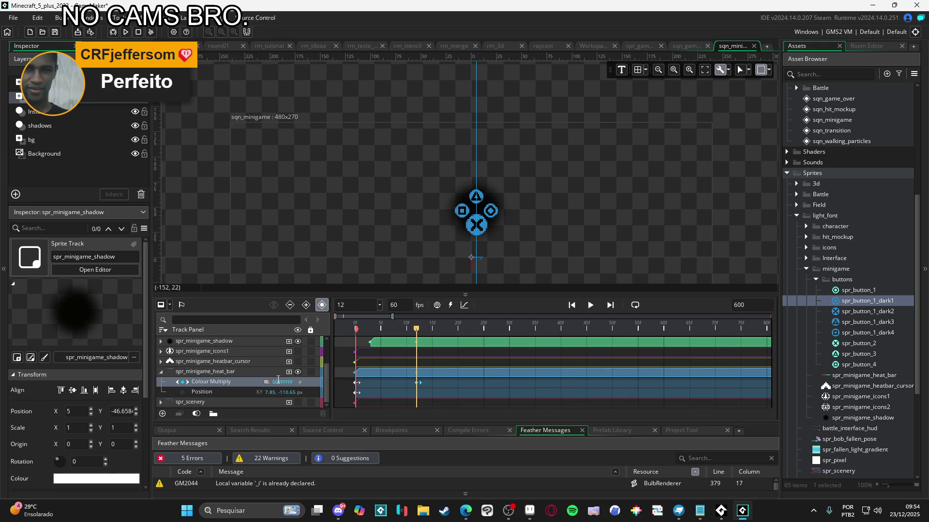
left_click(278, 382)
left_click(269, 115)
type("255")
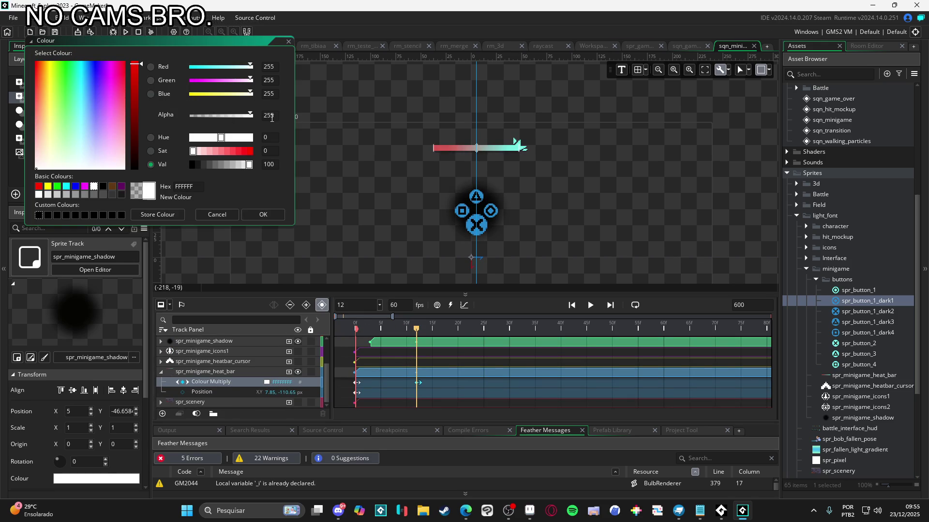
left_click(263, 215)
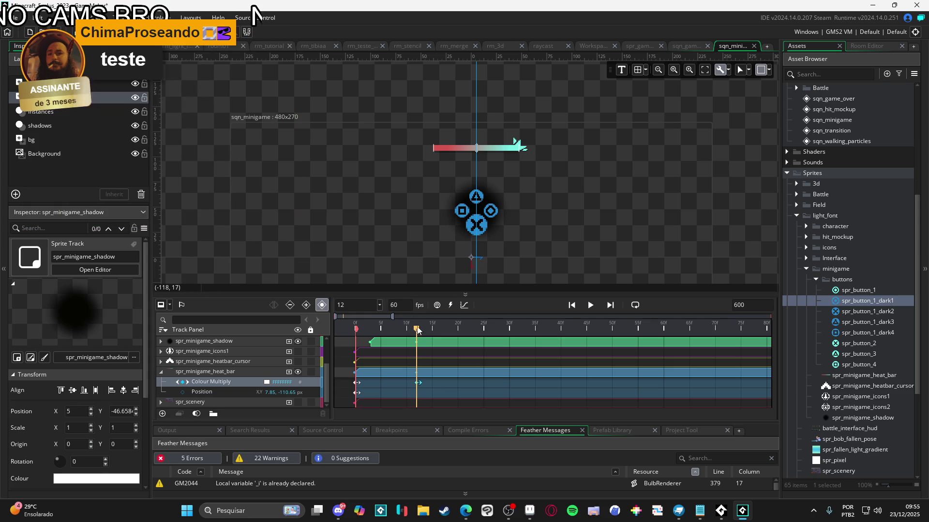
Step: Play back the heat bar fade-in, then select the heatbar cursor track at frame 0
key("space")
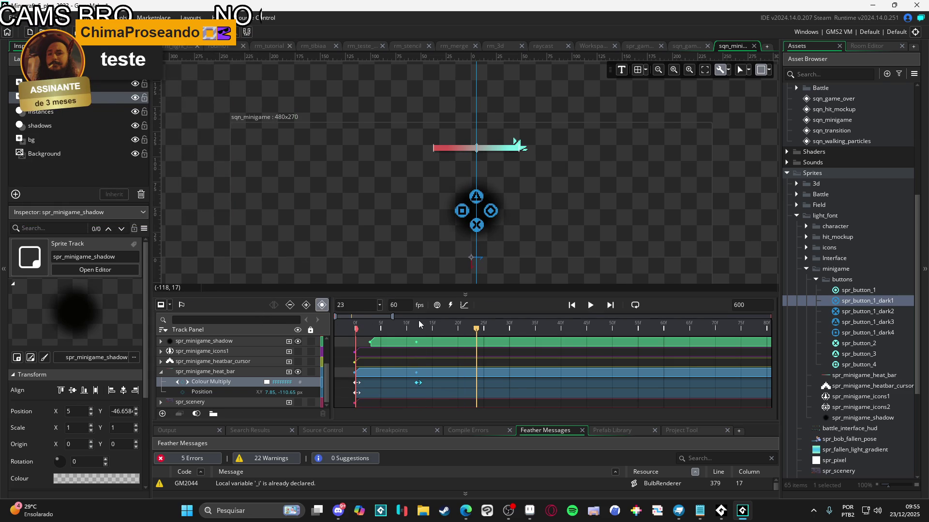
key("space")
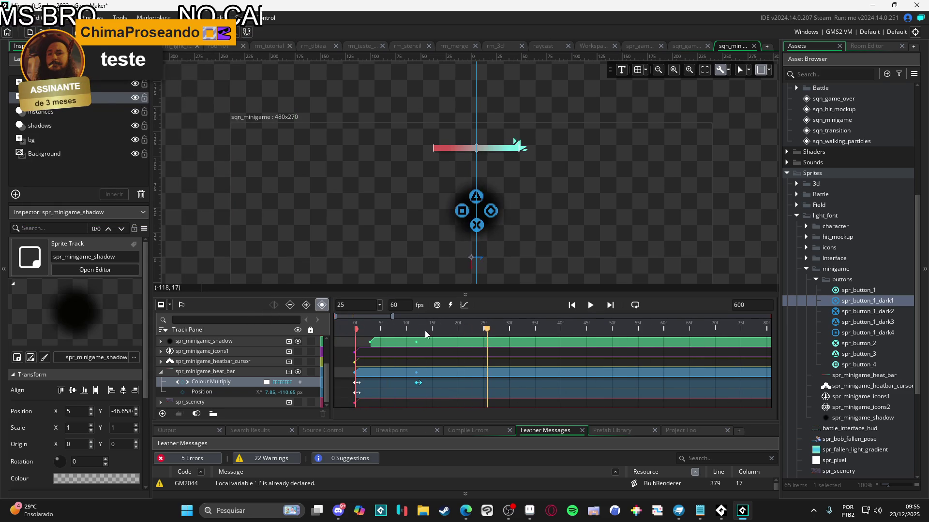
key("space")
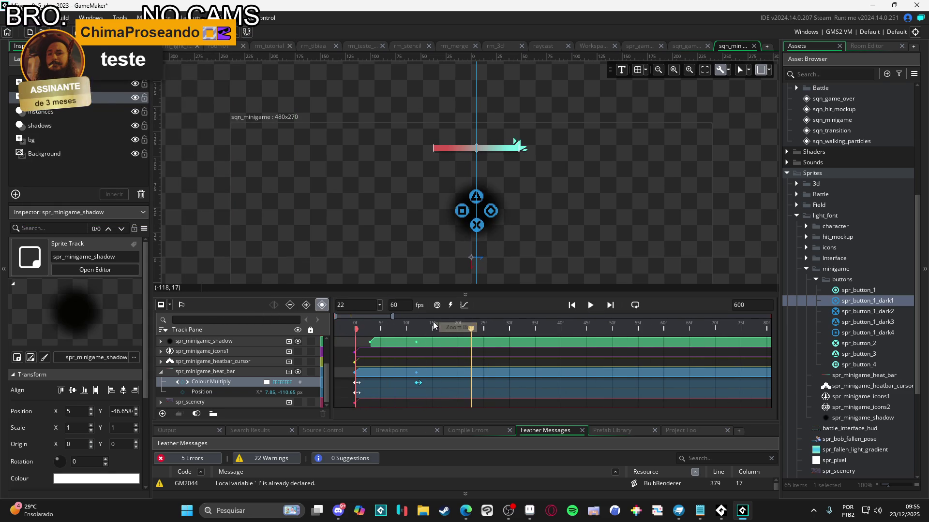
key("Home")
key("space")
key("space")
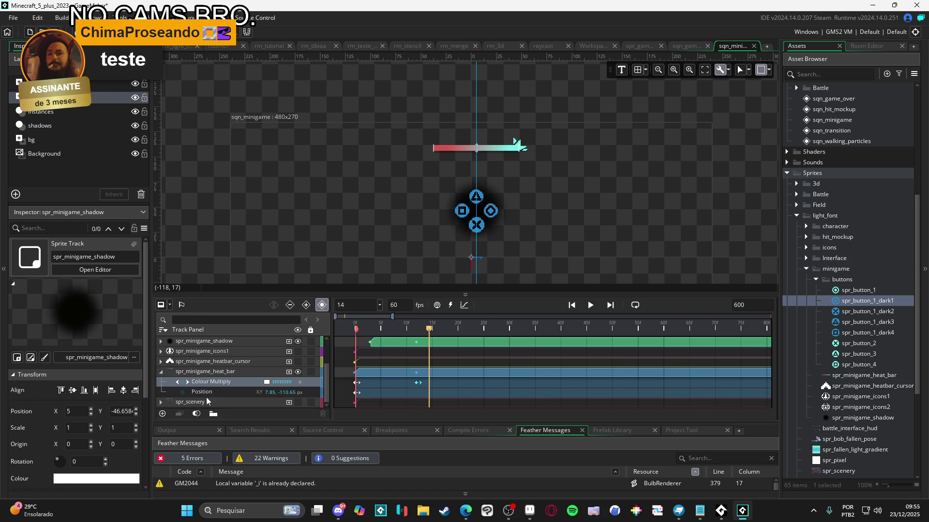
left_click(222, 362)
key("Home")
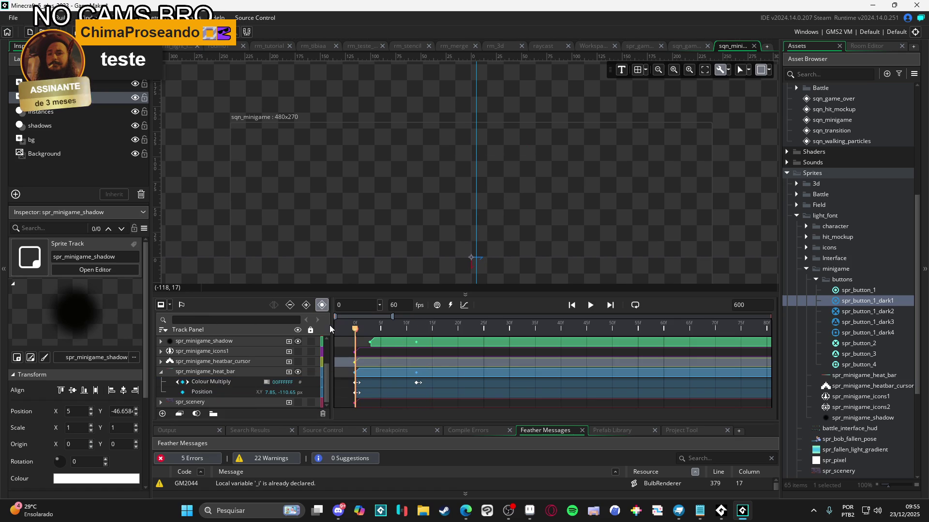
Step: Make spr_minigame_heatbar_cursor visible and give it a Colour Multiply track, checked at frame 0
left_click(161, 362)
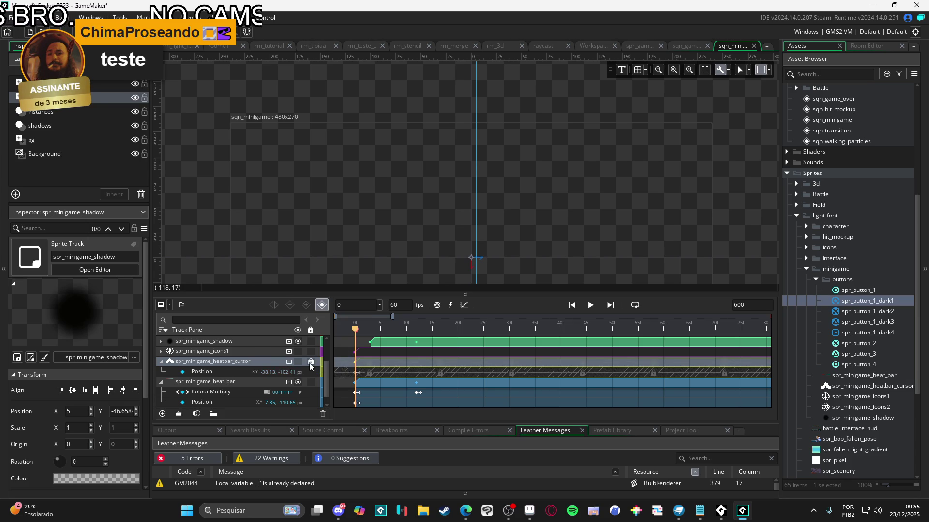
left_click(297, 362)
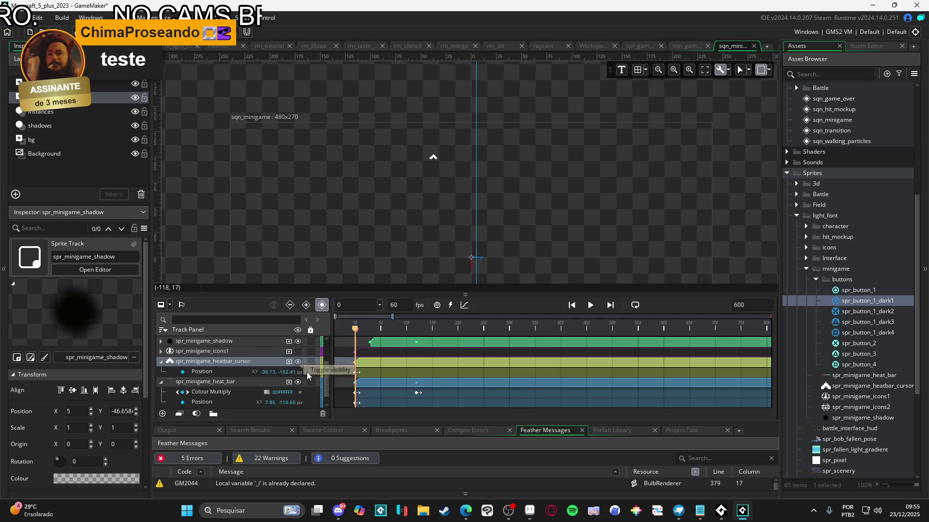
left_click(288, 362)
left_click(225, 391)
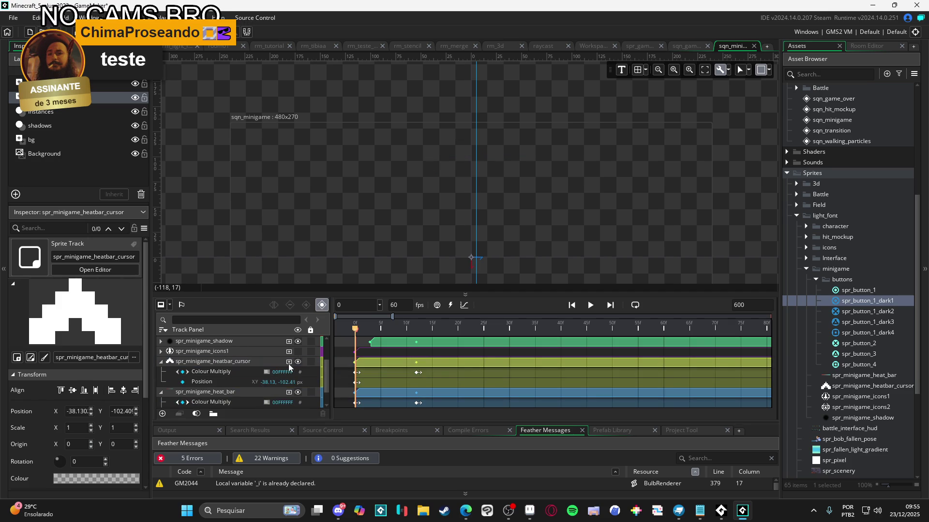
left_click(375, 329)
mouse_move(374, 332)
left_mouse_down()
mouse_move(400, 332)
mouse_move(324, 330)
left_mouse_up()
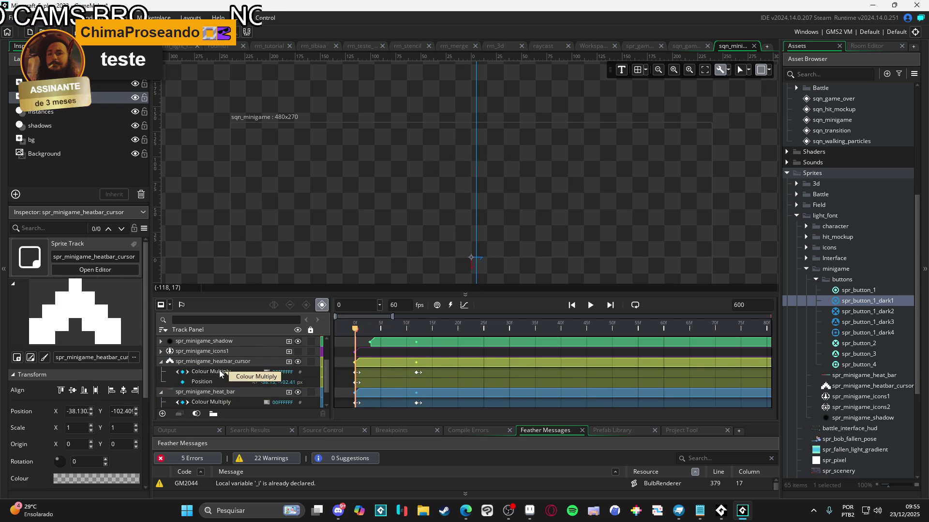
left_click(206, 363)
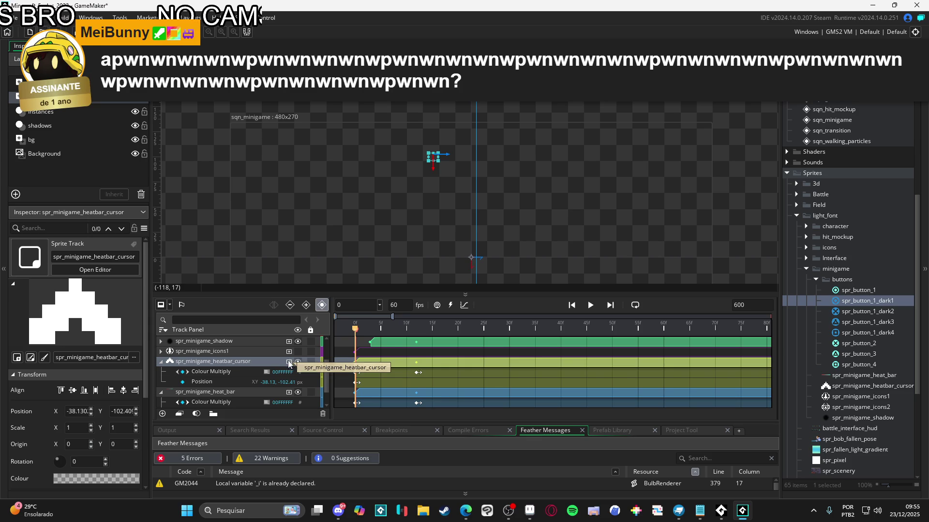
left_click(289, 361)
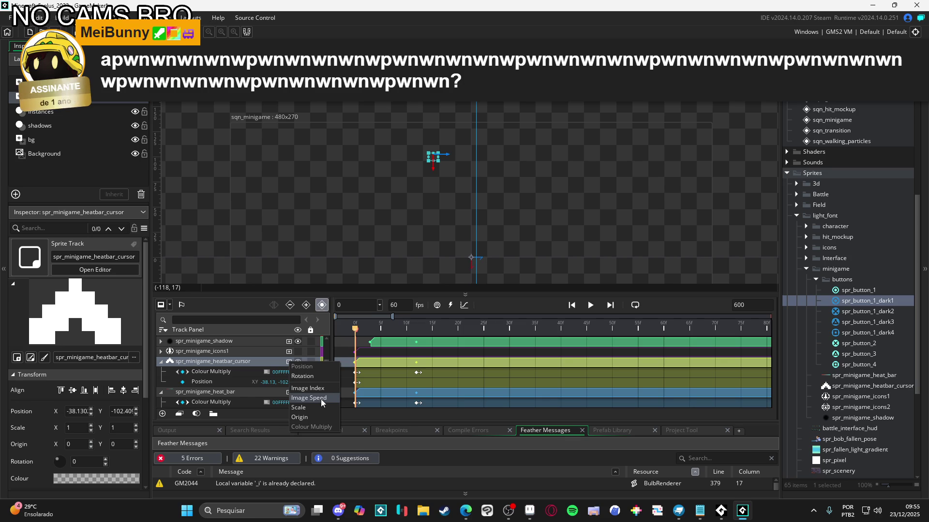
Step: Add a Scale track to the heatbar cursor, keyed at 150% (1.5 × 1.5) on frame 0
left_click(318, 406)
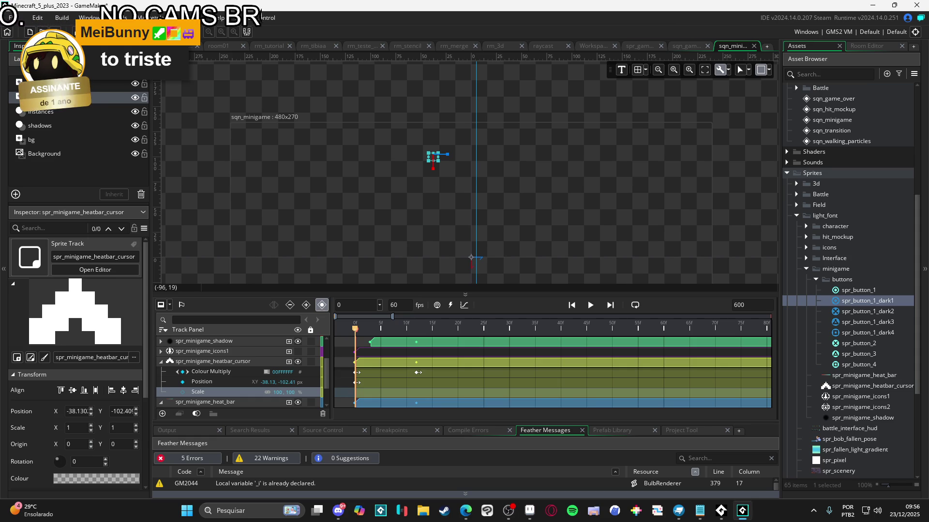
left_click(466, 511)
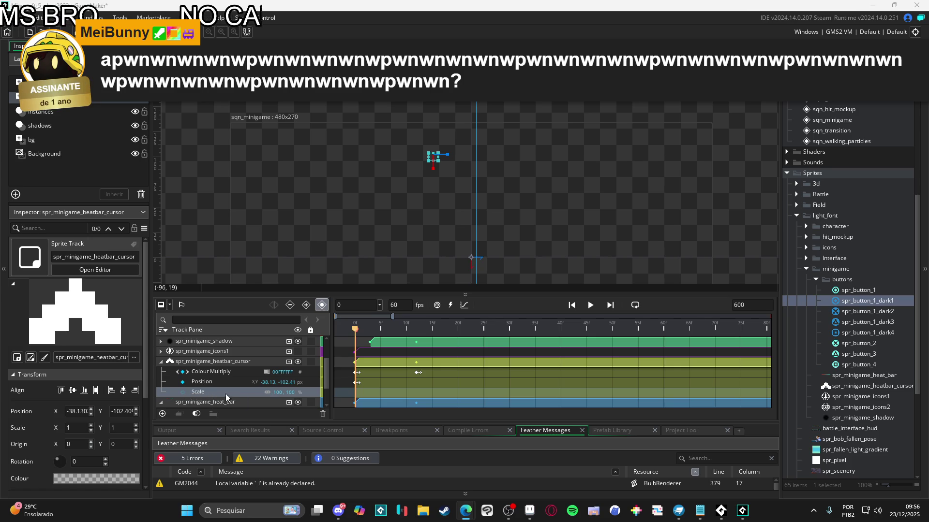
left_click(184, 392)
left_click(277, 392)
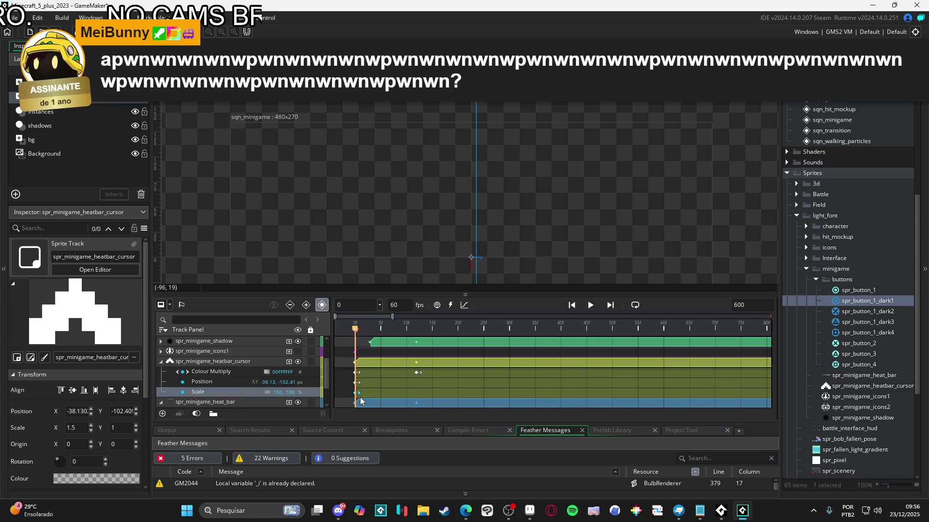
key("Tab")
type("150")
key("Return")
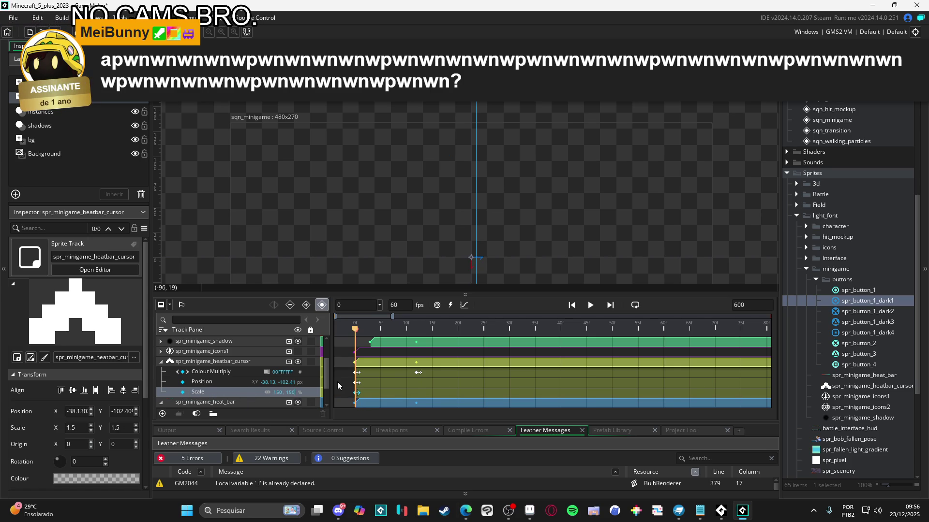
Step: Key the heatbar cursor's scale back to 100% at frame 3
mouse_move(363, 330)
left_mouse_down()
mouse_move(382, 331)
mouse_move(357, 331)
mouse_move(371, 331)
left_mouse_up()
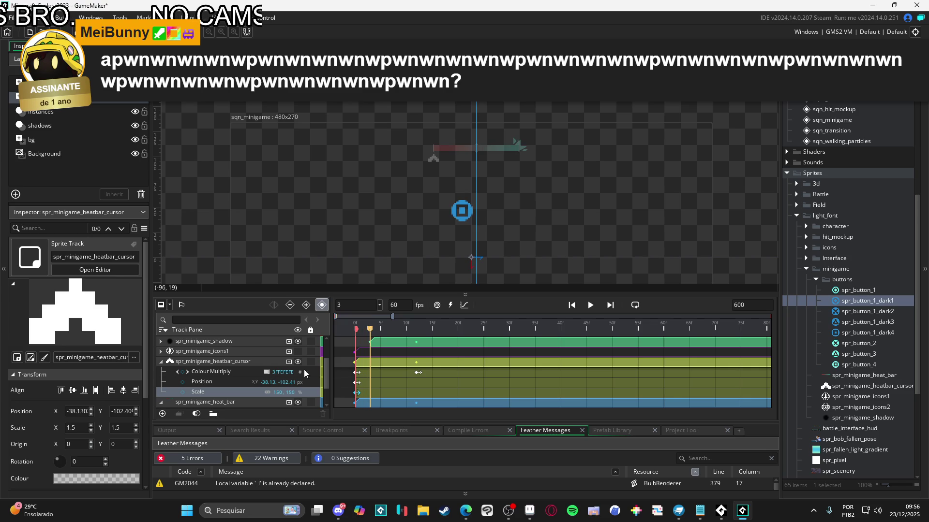
left_click(183, 391)
left_click(278, 392)
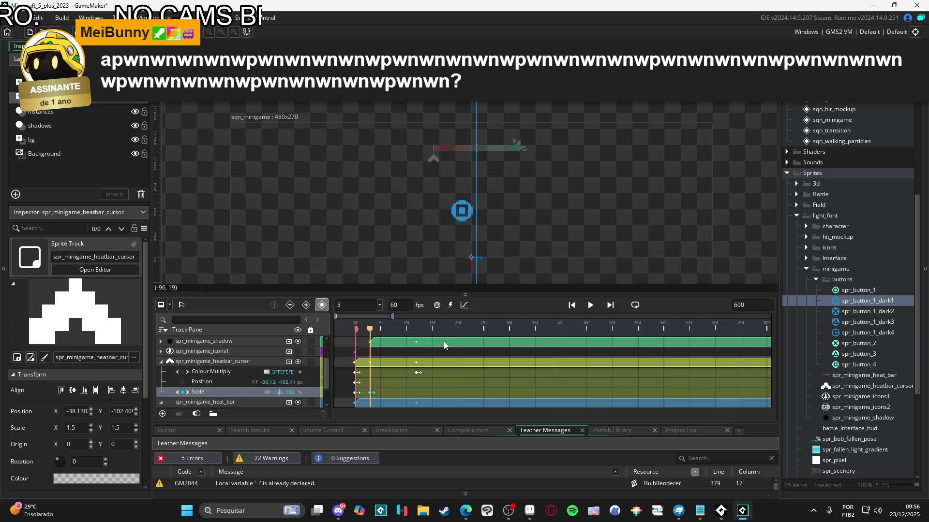
type("10")
key("Tab")
type("100")
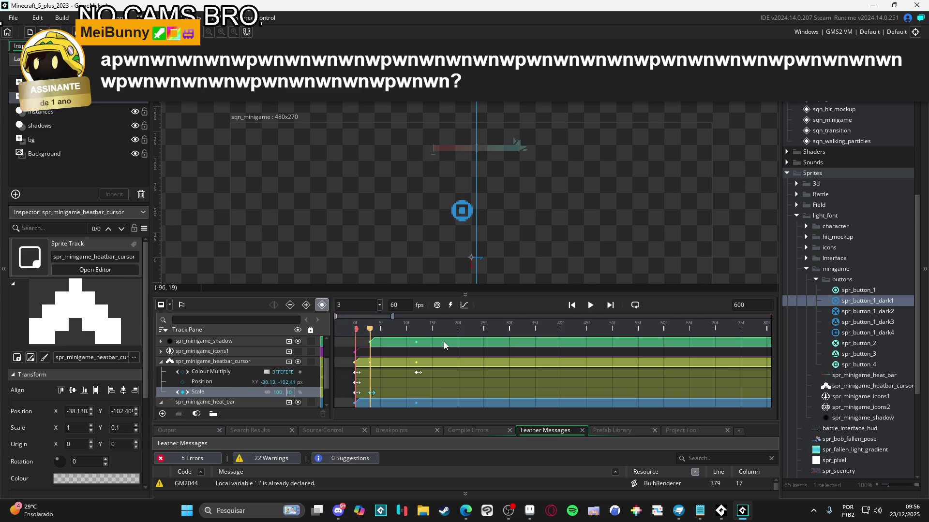
Step: Play and scrub the sequence to review the cursor's shrink and fade-in
key("space")
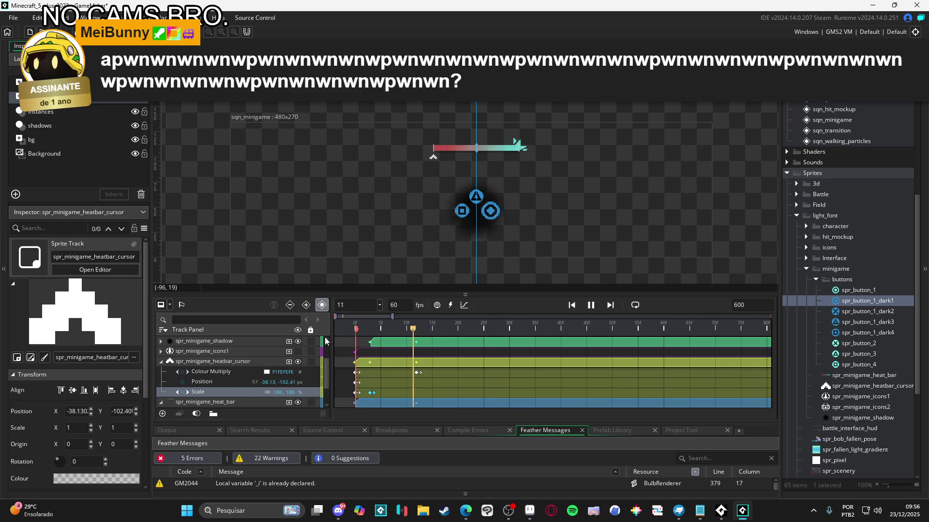
key("Home")
key("space")
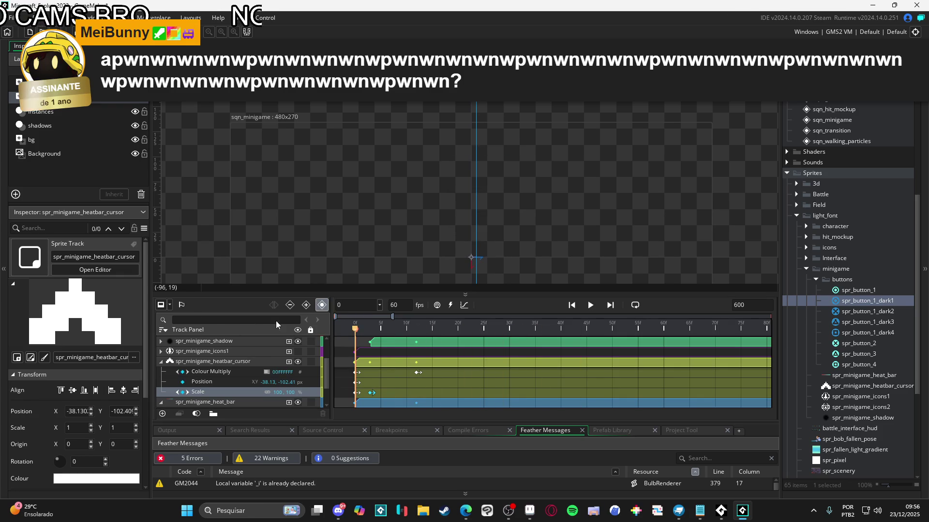
key("space")
key("Home")
key("space")
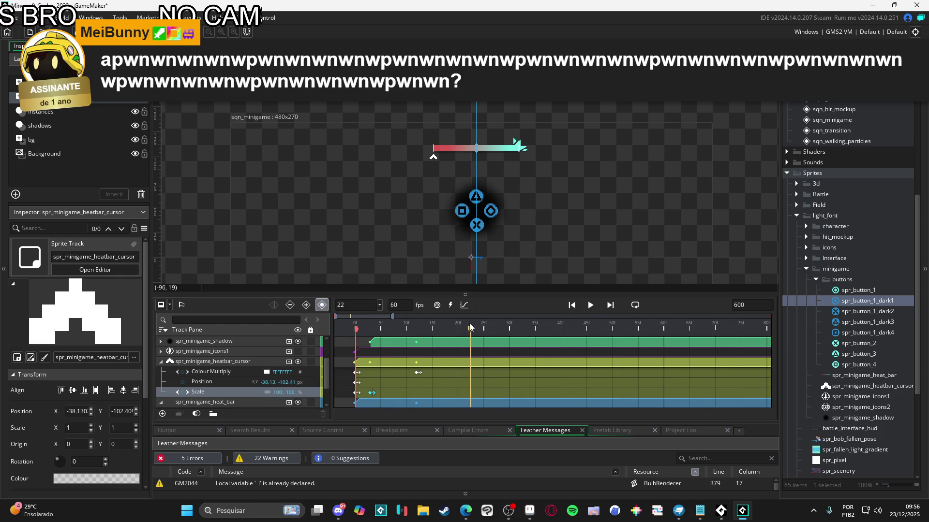
key("space")
mouse_move(434, 329)
left_mouse_down()
mouse_move(370, 329)
mouse_move(477, 329)
left_mouse_up()
left_click_drag(373, 327, 455, 329)
scroll(392, 403, "up", 2)
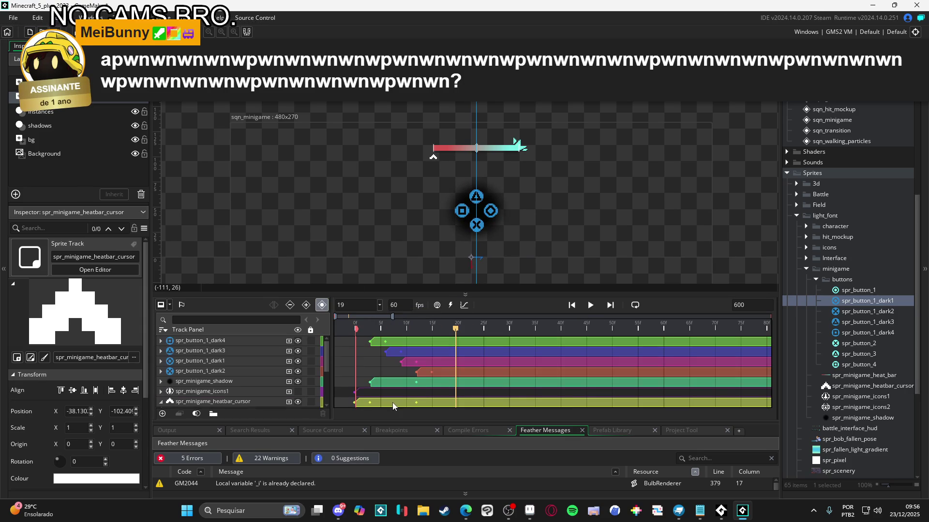
mouse_move(393, 321)
left_mouse_down()
mouse_move(378, 329)
mouse_move(448, 337)
mouse_move(373, 327)
left_mouse_up()
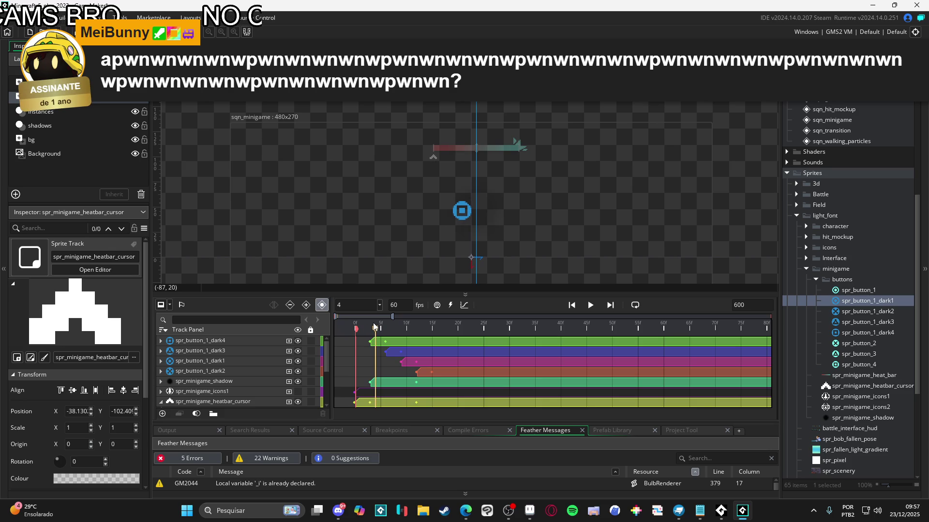
left_click(161, 340)
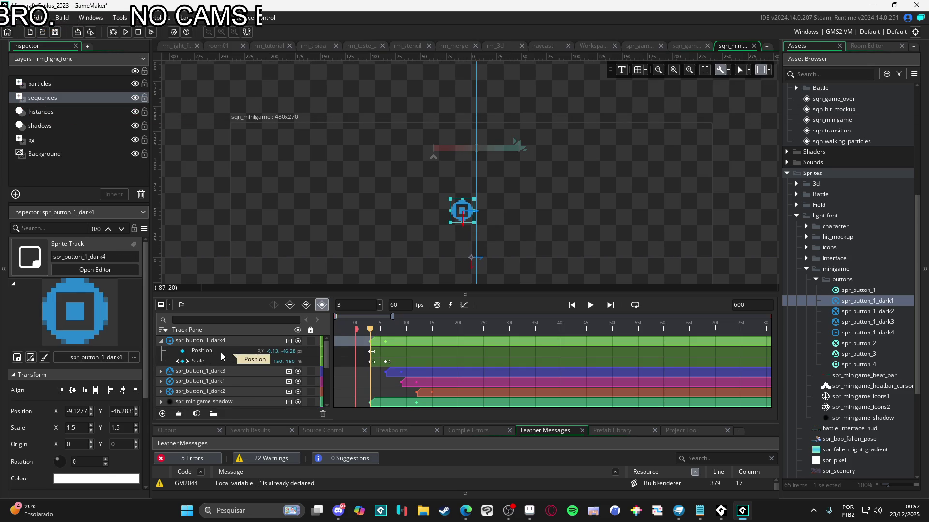
Step: Delete the Scale track from spr_button_1_dark4
left_click(210, 361)
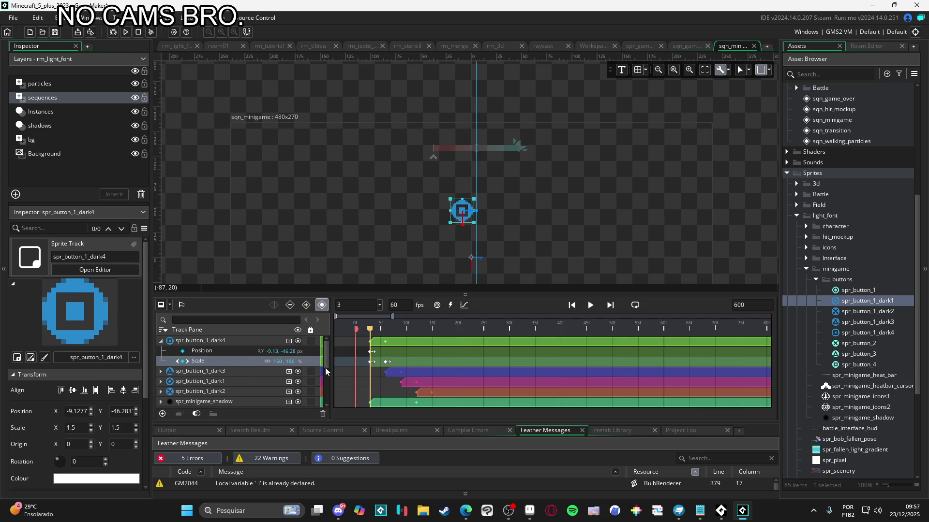
left_click(386, 363)
left_click_drag(372, 364, 377, 363)
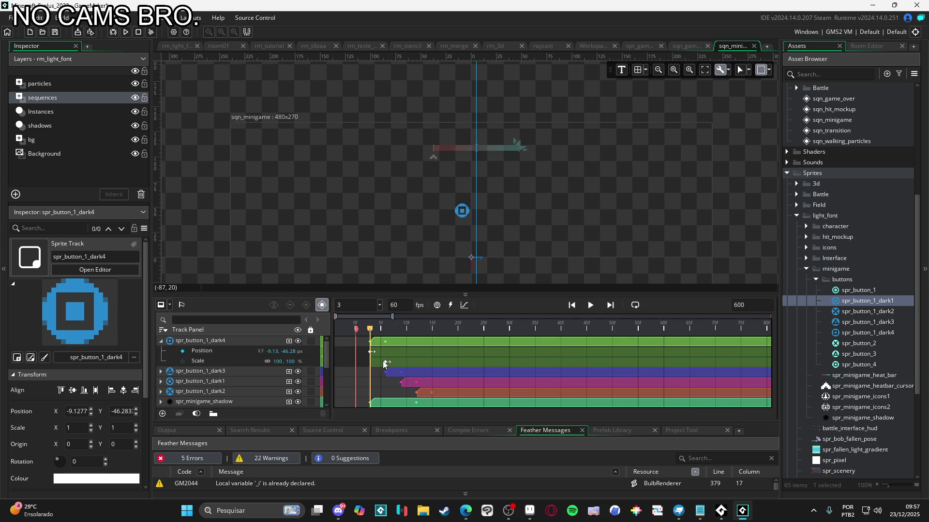
left_click(215, 361)
key("Delete")
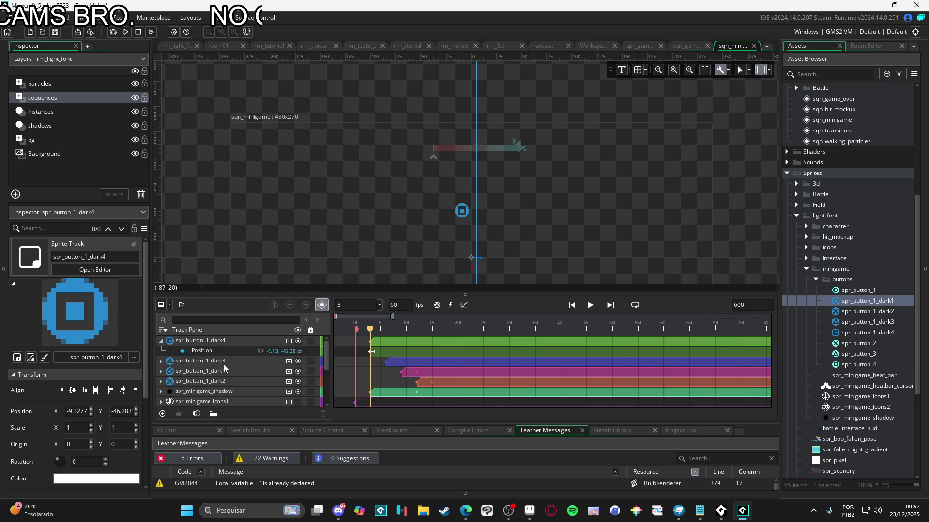
Step: Delete the Scale track from spr_button_1_dark1
left_click(159, 362)
left_click(161, 361)
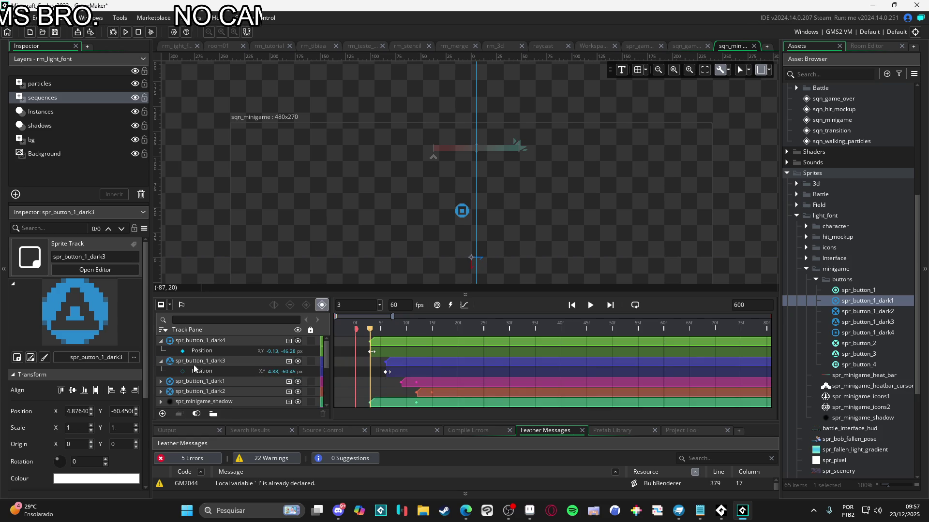
left_click(161, 361)
left_click(159, 372)
left_click(161, 371)
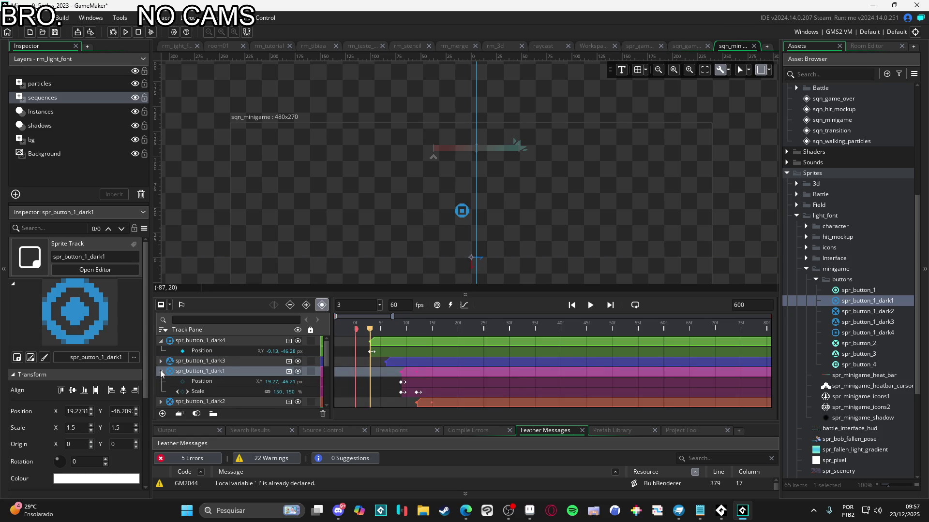
left_click(201, 391)
key("Delete")
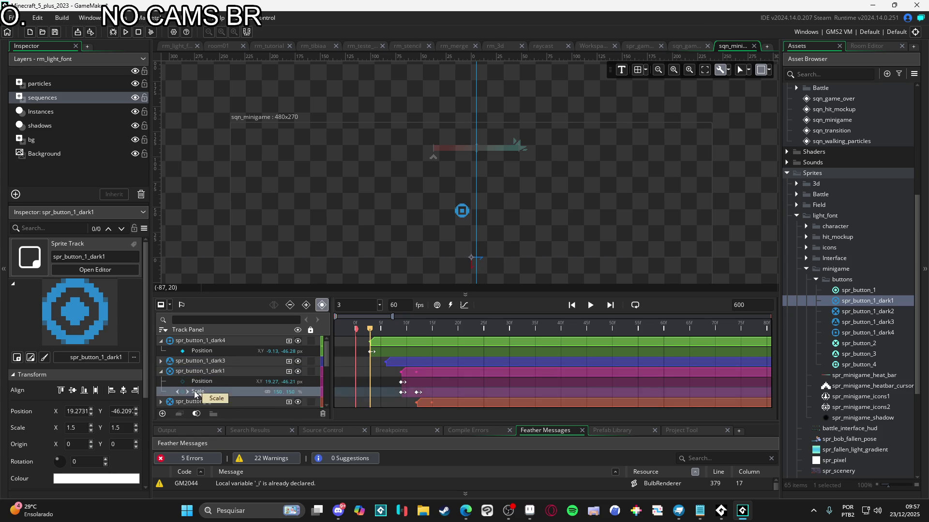
left_click(161, 372)
Step: Delete the Scale track from spr_button_1_dark2
left_click(190, 382)
left_click(161, 381)
scroll(170, 387, "down", 1)
left_click(211, 387)
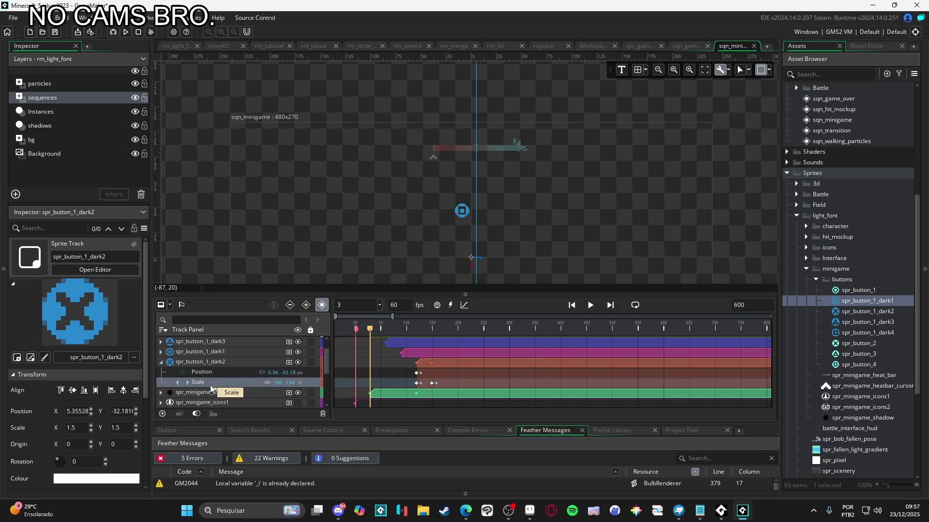
key("Delete")
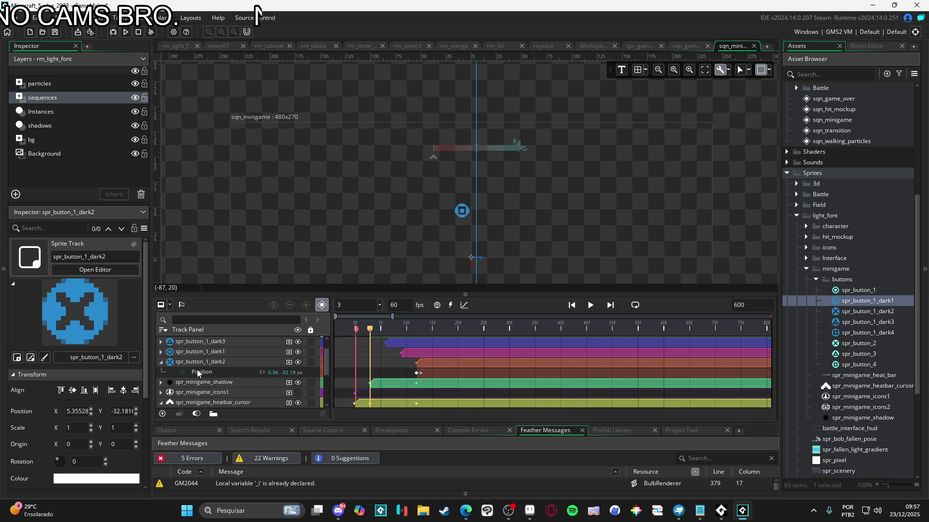
left_click(187, 362)
left_click(161, 362)
scroll(203, 368, "up", 2)
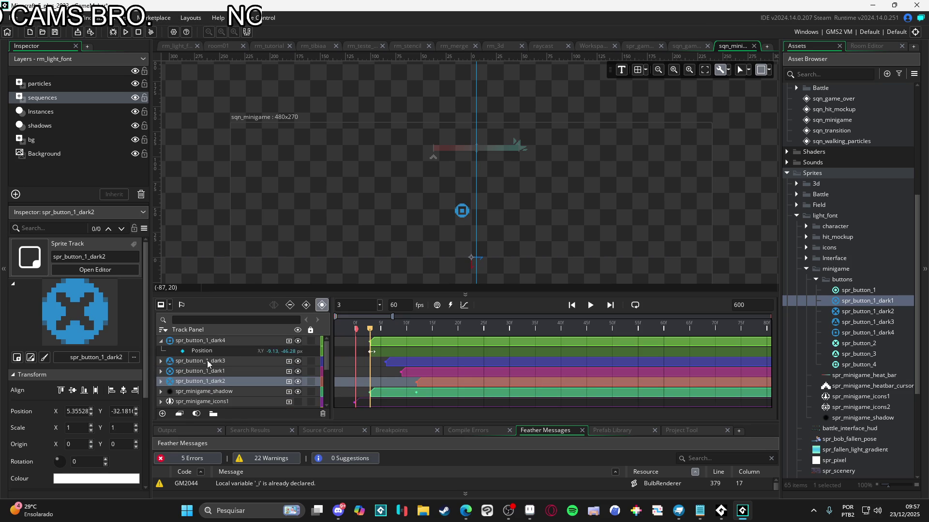
left_click(251, 341)
left_click(289, 341)
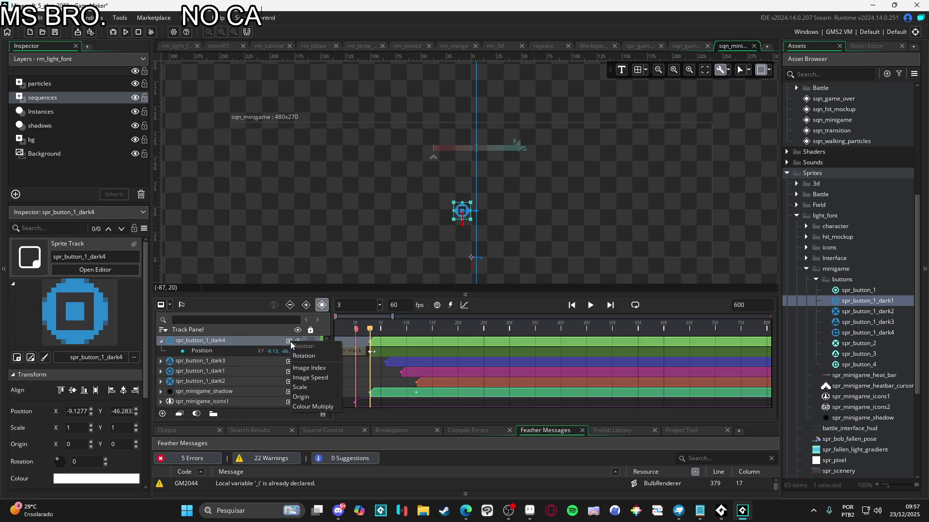
Step: Add a Colour Multiply track to spr_button_1_dark4, keyed fully transparent (alpha 0) at frame 3
left_click(313, 407)
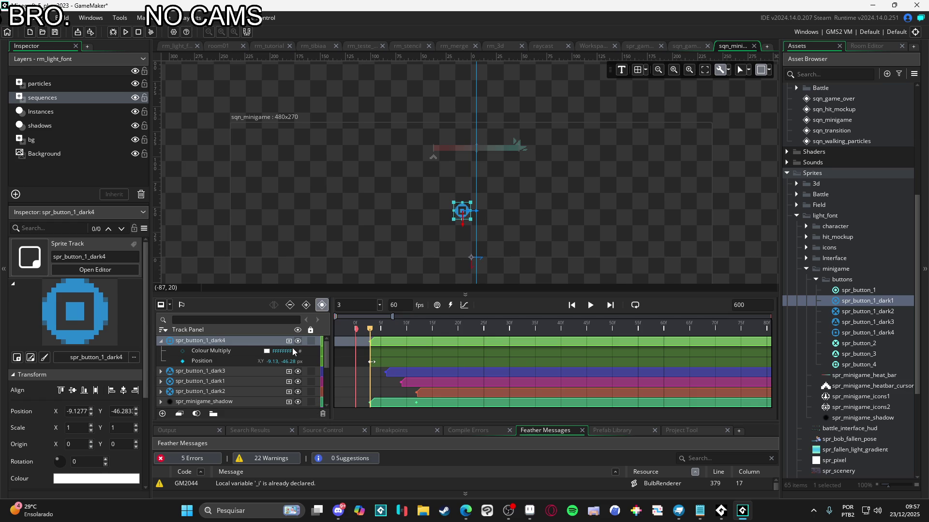
left_click(213, 351)
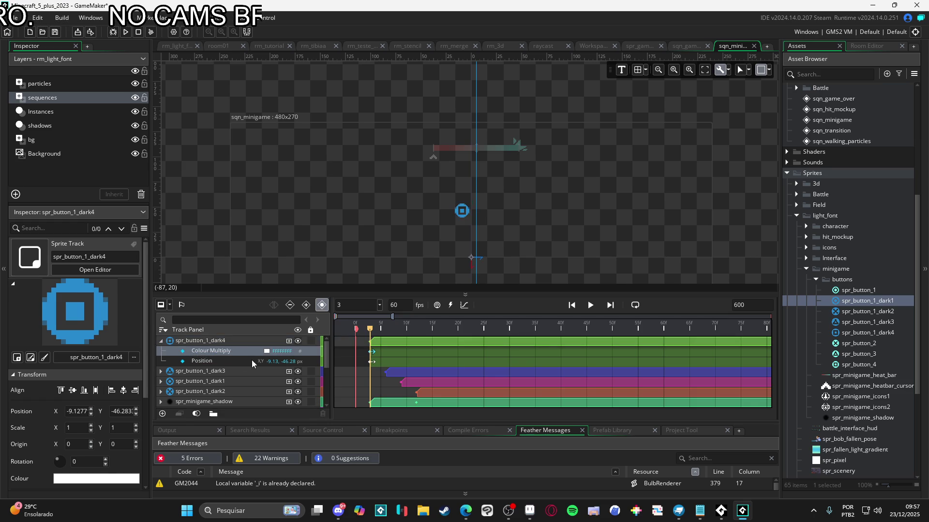
left_click(266, 352)
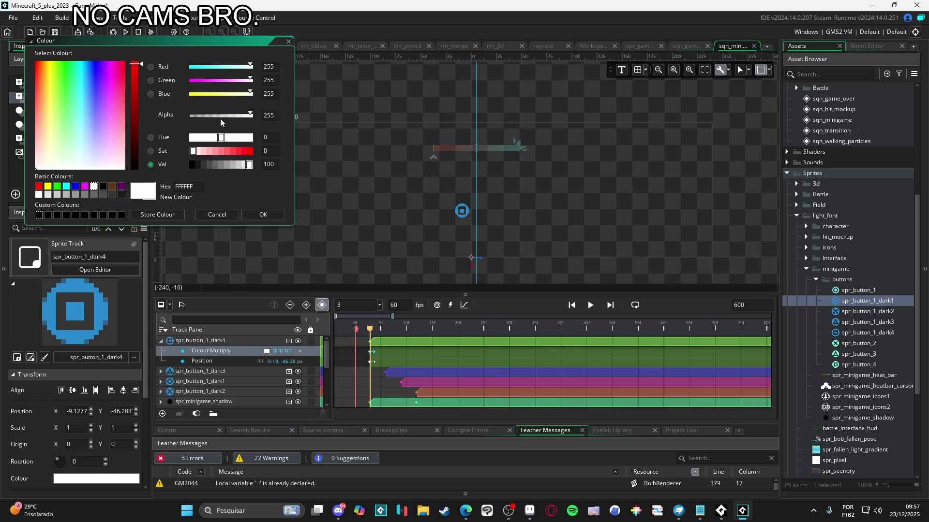
left_click_drag(209, 115, 163, 134)
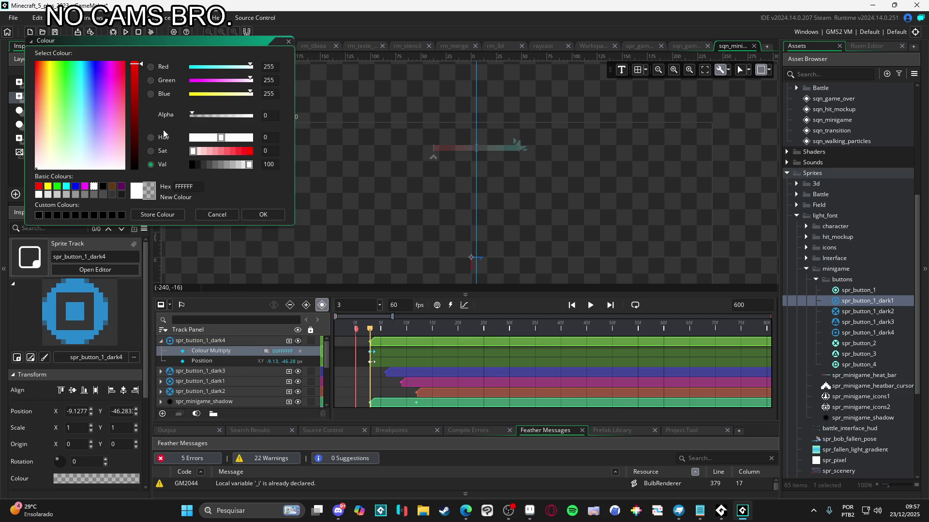
left_click(263, 214)
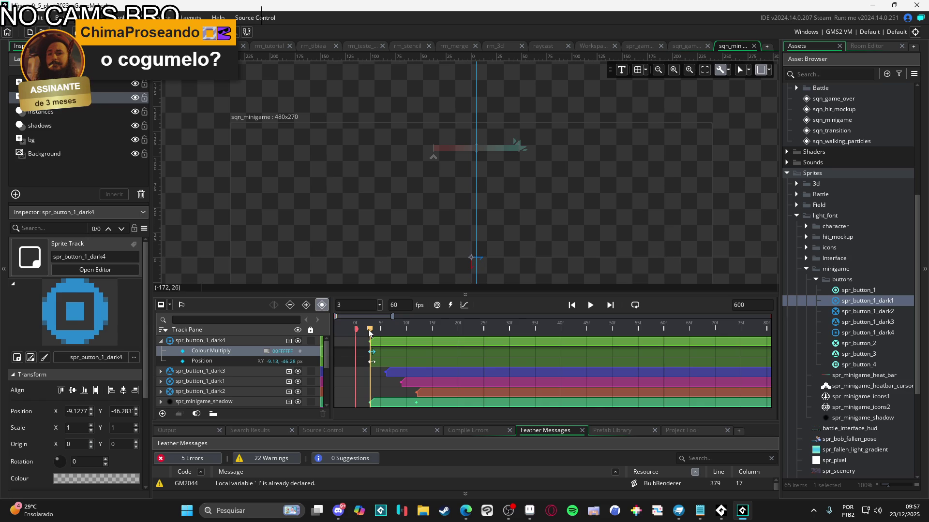
Step: Key spr_button_1_dark4's tint fully opaque (alpha 255) at frame 6, then launch Spotify
left_click_drag(373, 332, 386, 331)
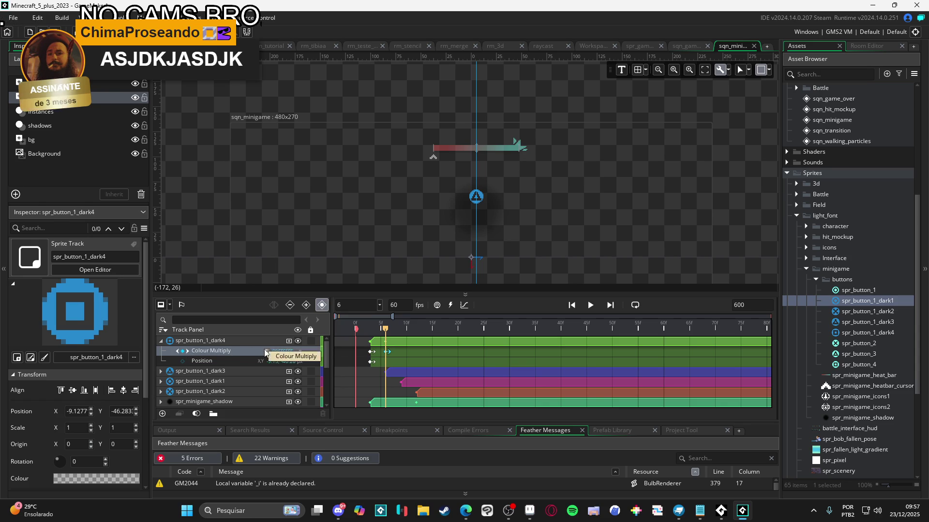
left_click(267, 351)
left_click_drag(190, 115, 278, 119)
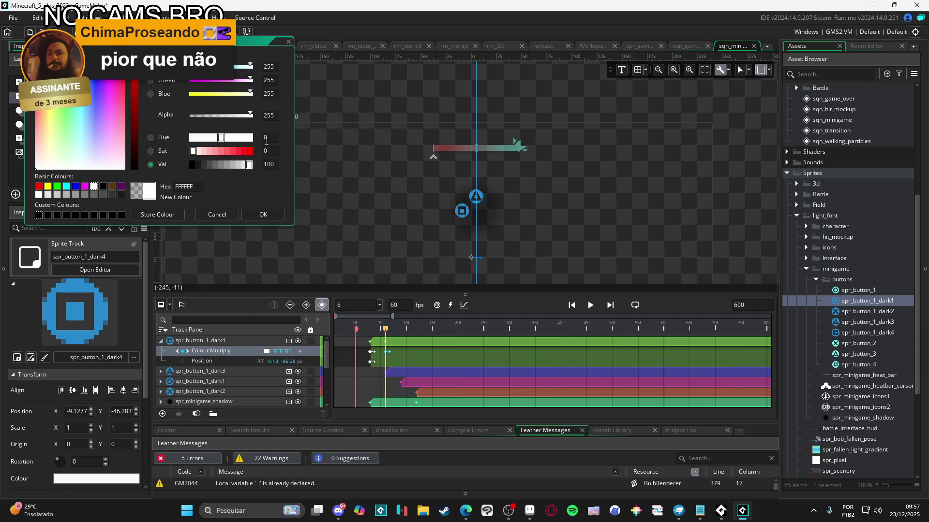
left_click(270, 215)
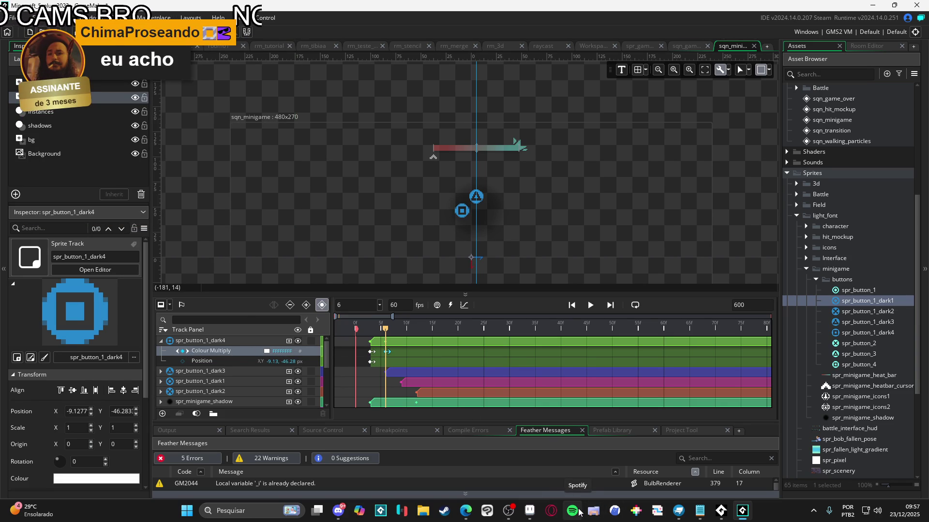
left_click(576, 512)
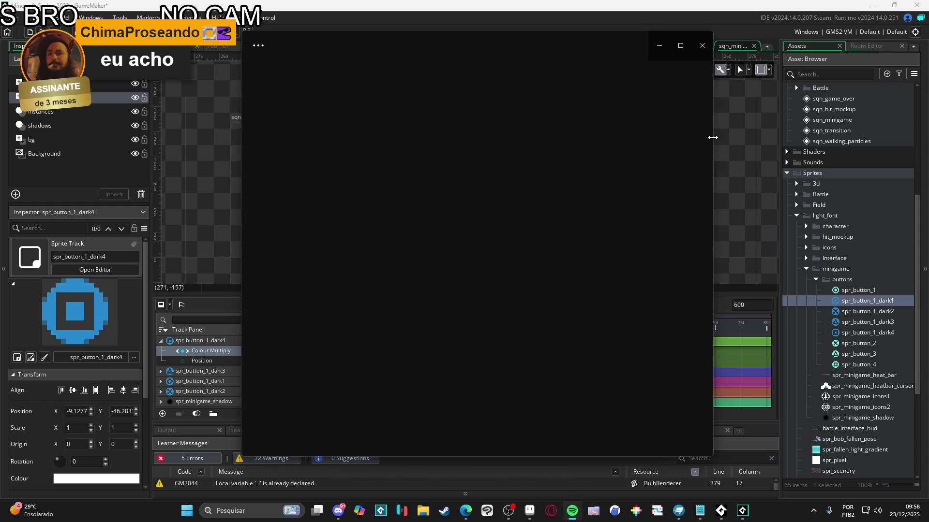
Step: Search Spotify for HUASKA, play 'Samba de Preto', and minimize the player
left_click(721, 511)
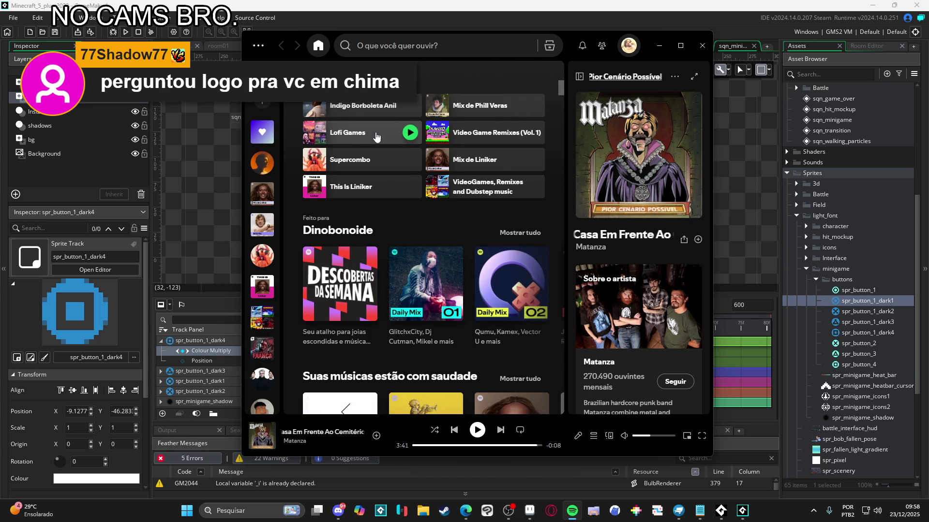
left_click(424, 46)
type("HU")
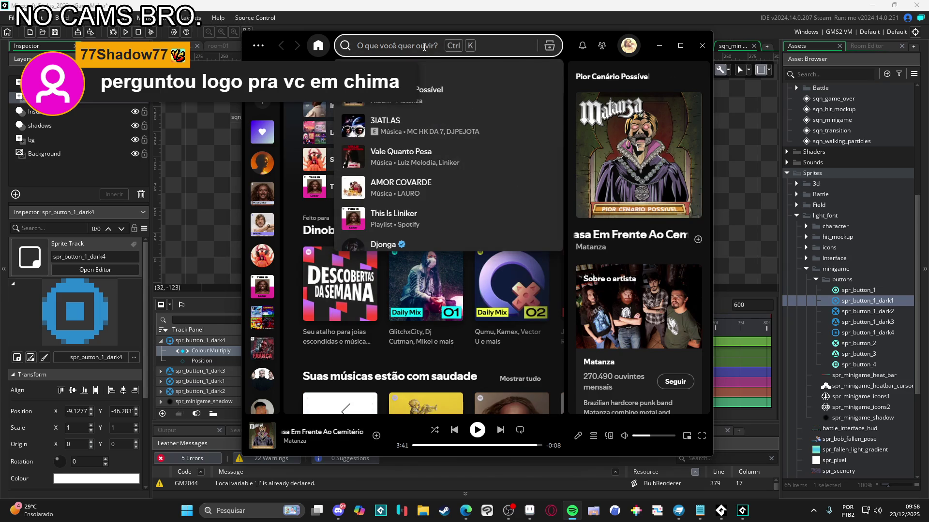
type("ASKA")
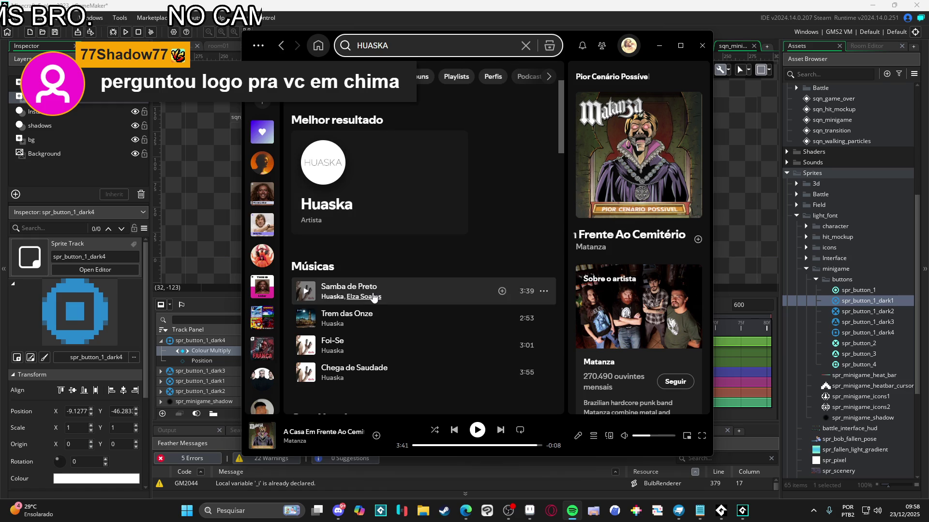
left_click(307, 293)
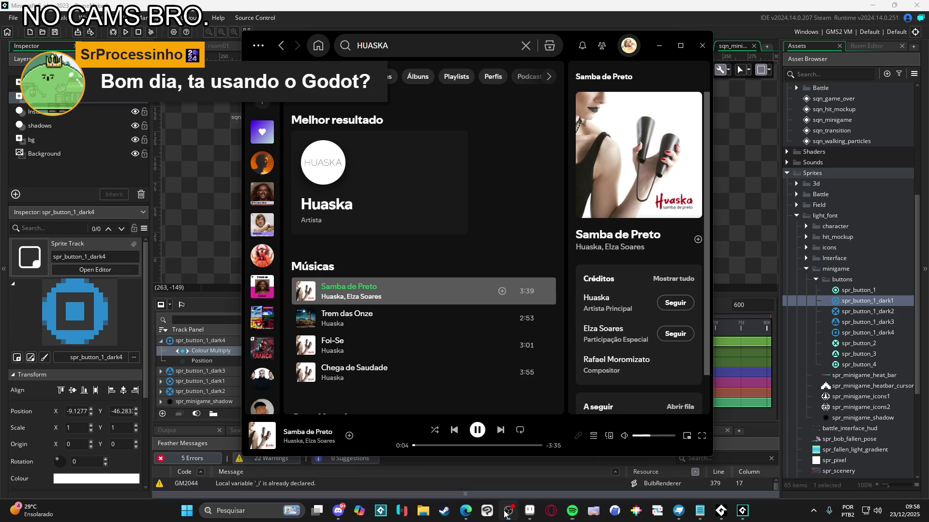
left_click(659, 45)
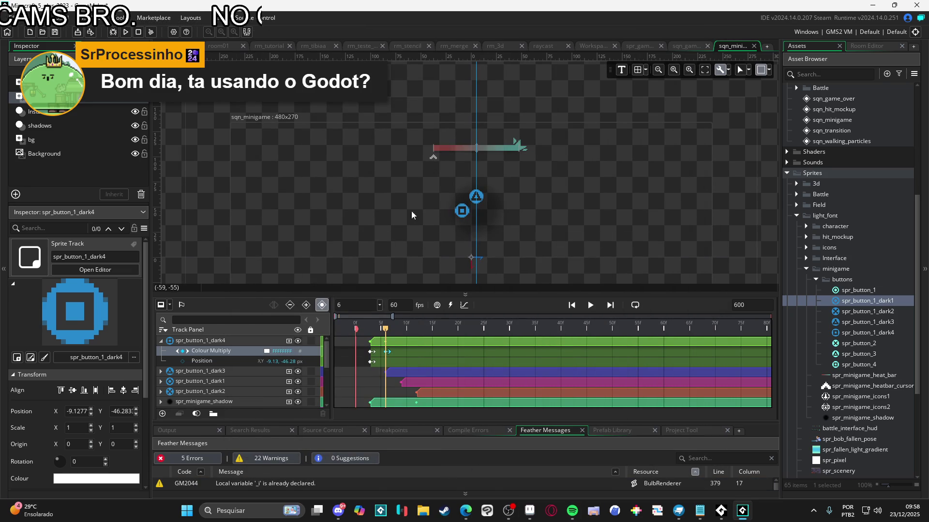
Step: Put the fade keyframes on spr_button_1_dark3 and shift them a few frames later
mouse_move(385, 336)
left_mouse_down()
mouse_move(357, 331)
mouse_move(386, 332)
mouse_move(359, 332)
mouse_move(379, 332)
mouse_move(373, 336)
left_mouse_up()
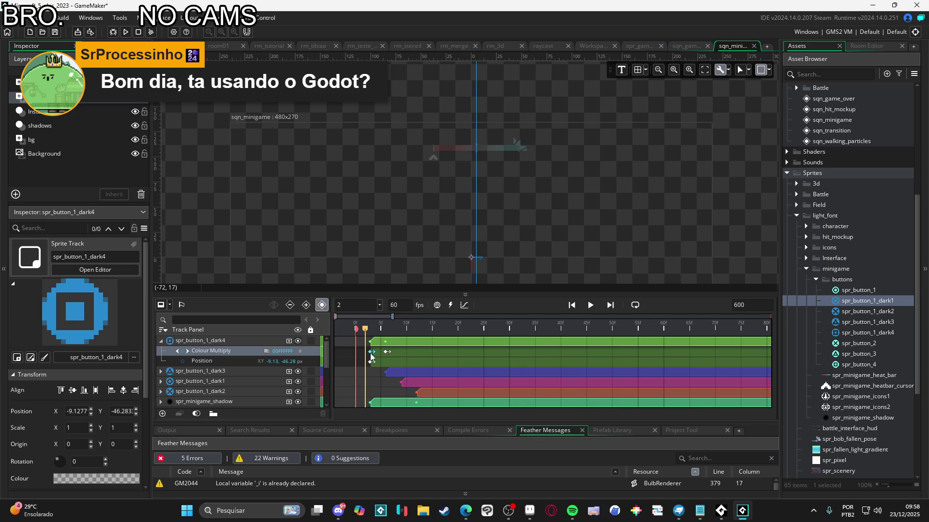
left_click(373, 330)
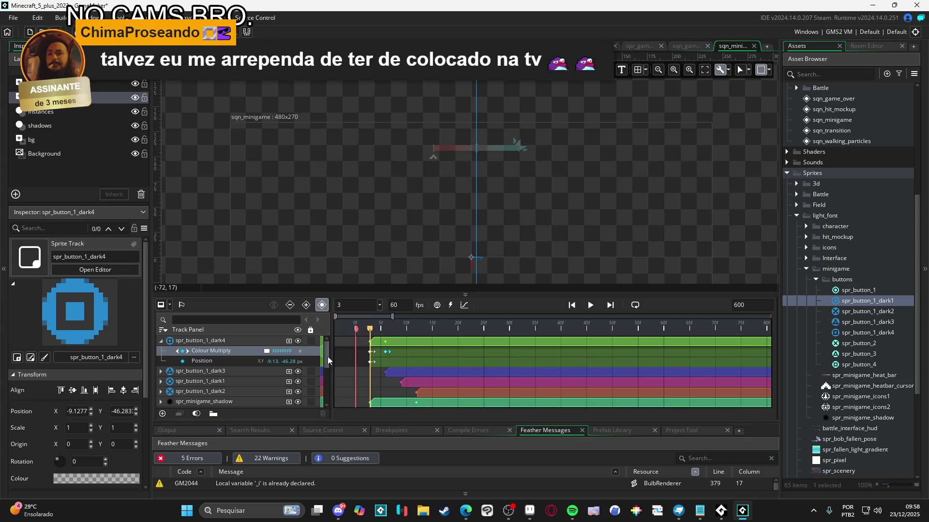
left_click(220, 360)
left_click(217, 352)
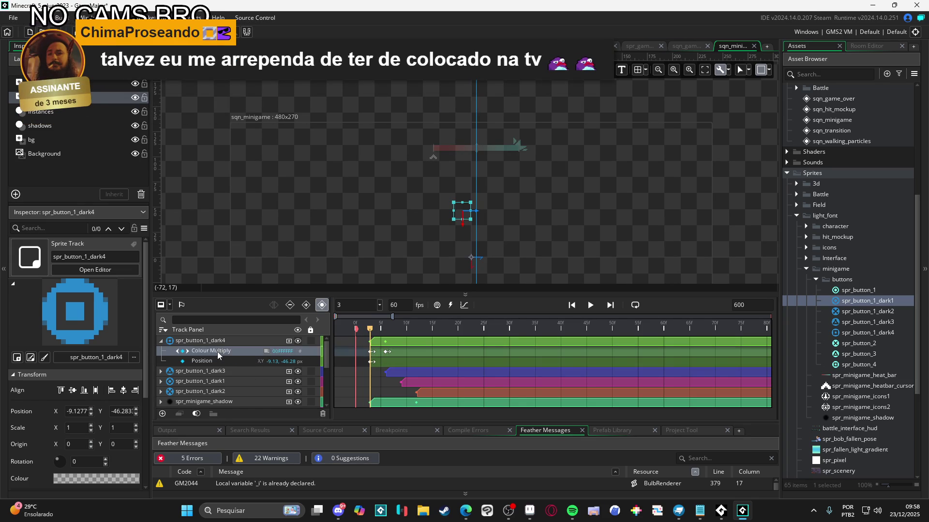
left_click(162, 342)
left_click(160, 352)
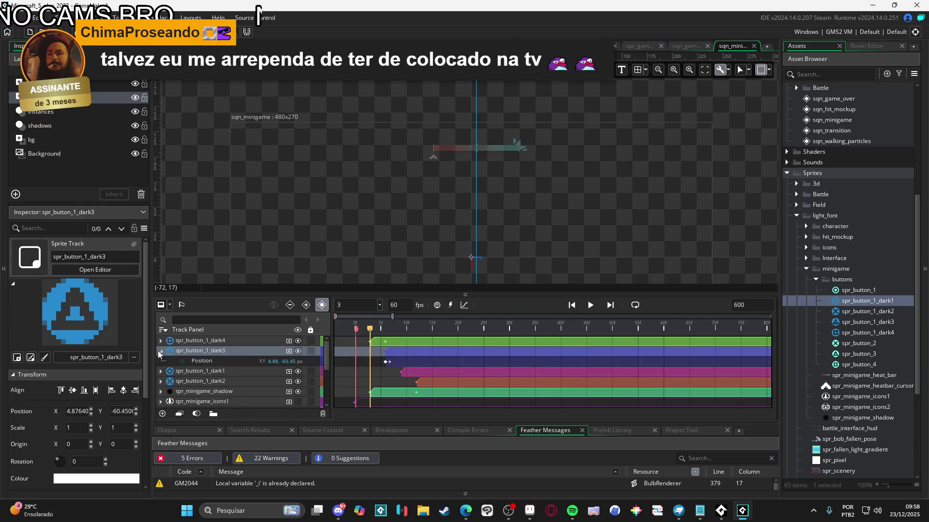
key("ctrl+z")
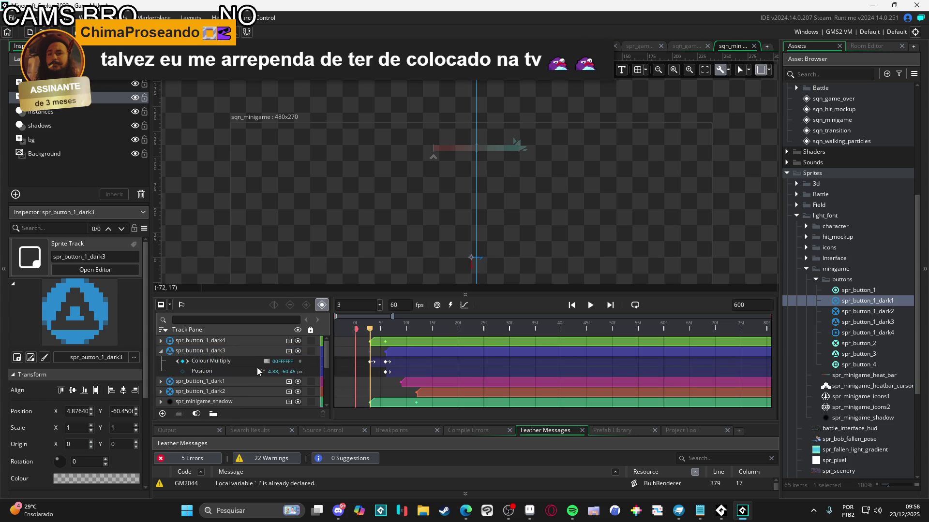
left_click(371, 362)
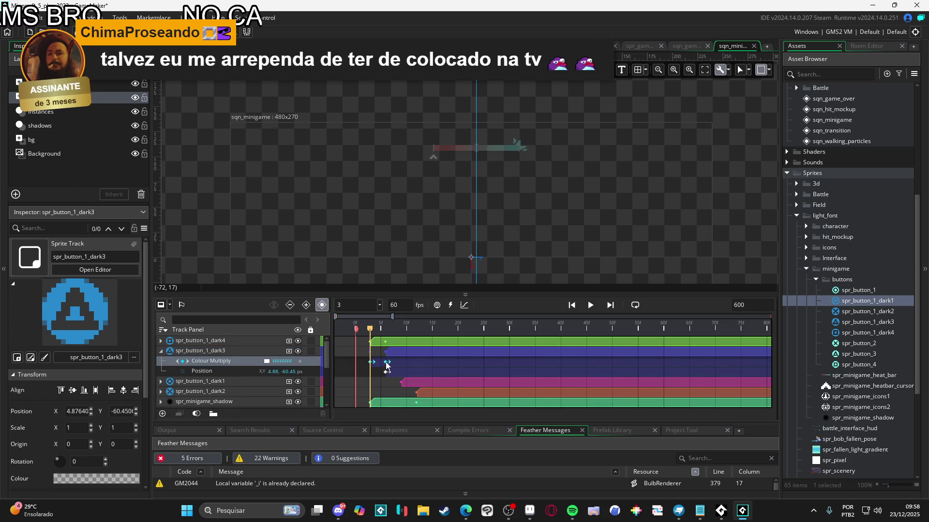
left_click_drag(371, 363, 387, 362)
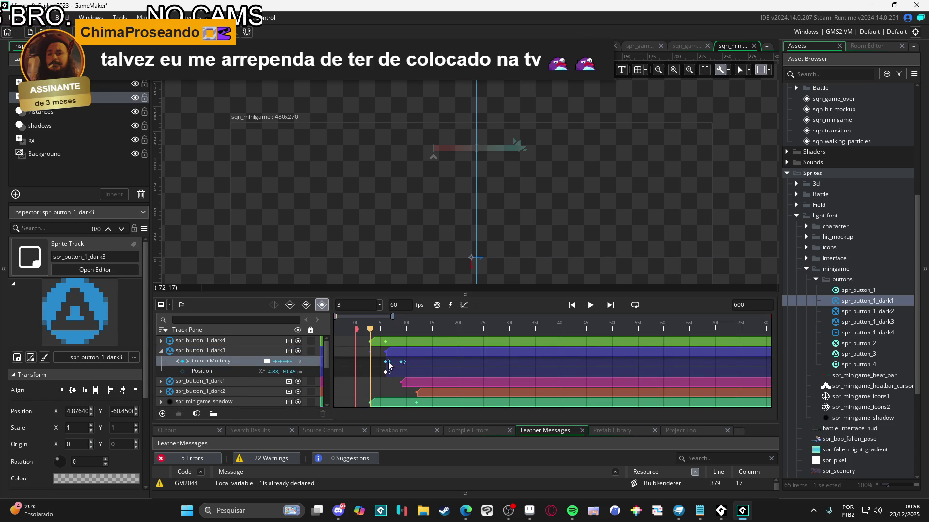
Step: Shift spr_button_1_dark1's Colour Multiply fade three frames later
left_click(206, 361)
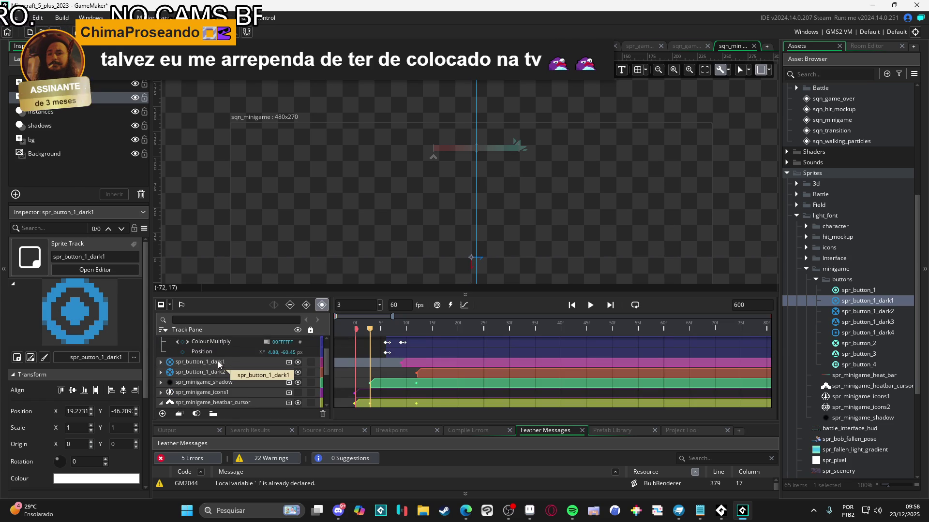
scroll(392, 363, "down", 2)
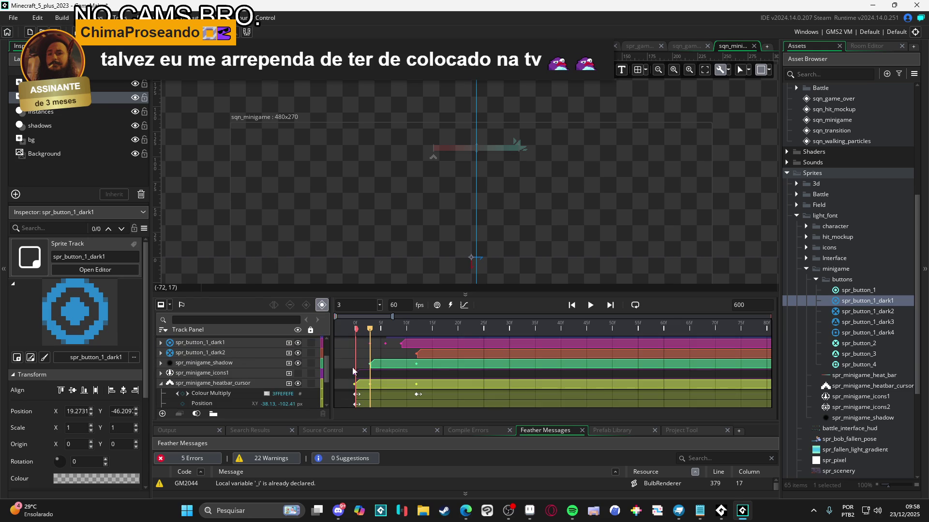
left_click(160, 342)
left_click(207, 352)
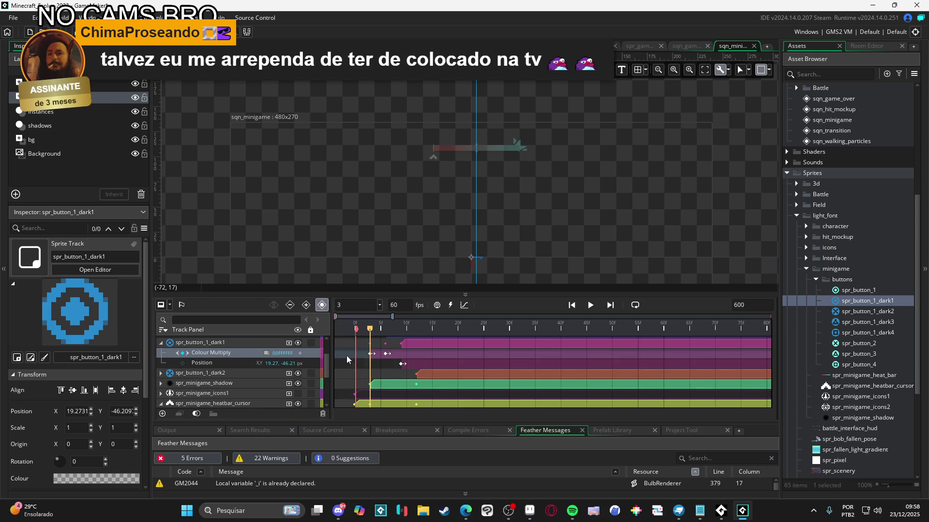
mouse_move(387, 357)
left_mouse_down()
mouse_move(372, 358)
mouse_move(403, 359)
left_mouse_up()
Step: Shift both of spr_button_1_dark2's Colour Multiply fade keys six frames later
left_click(207, 374)
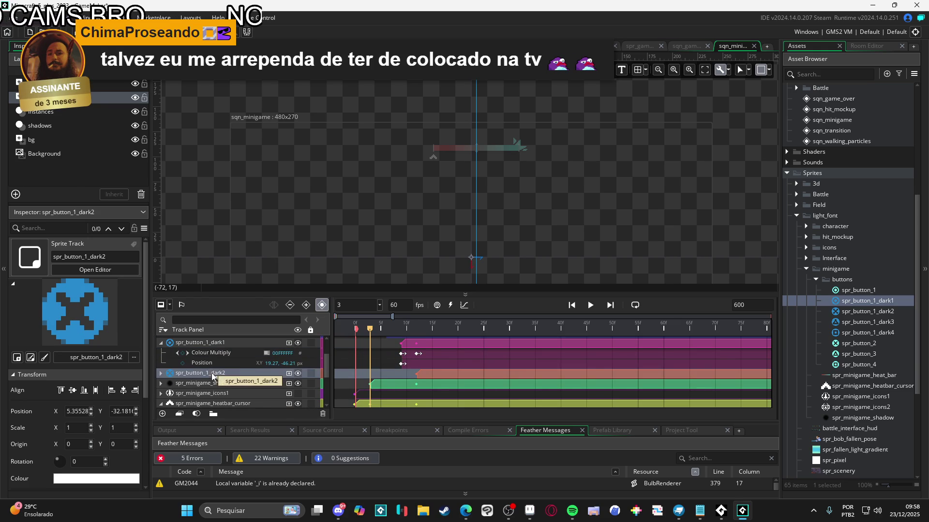
scroll(259, 372, "down", 1)
left_click(161, 354)
left_click(211, 364)
left_click(387, 365)
left_click(371, 365, "ctrl")
left_click_drag(371, 365, 419, 368)
Step: Collapse the button tracks and play the sequence to preview the staggered fades
scroll(203, 376, "up", 2)
left_click(171, 363)
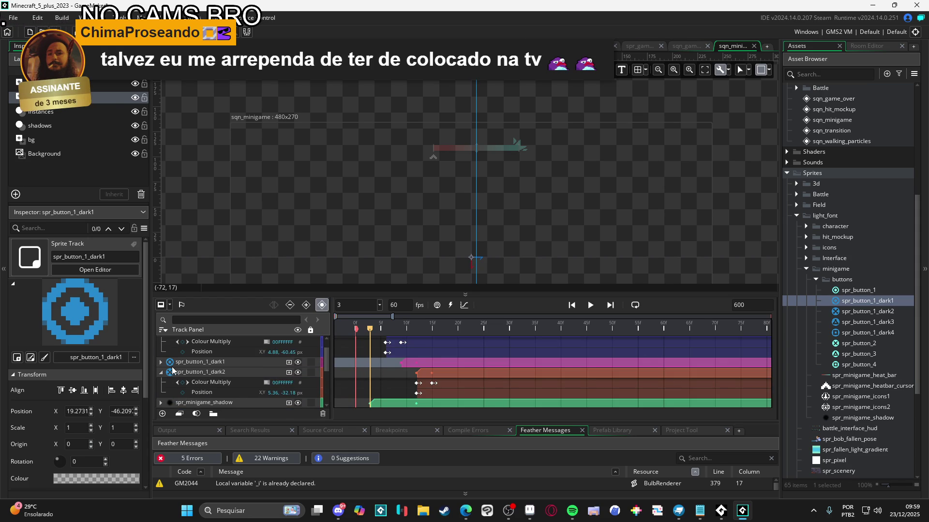
scroll(172, 371, "up", 2)
left_click(161, 352)
left_click(160, 350)
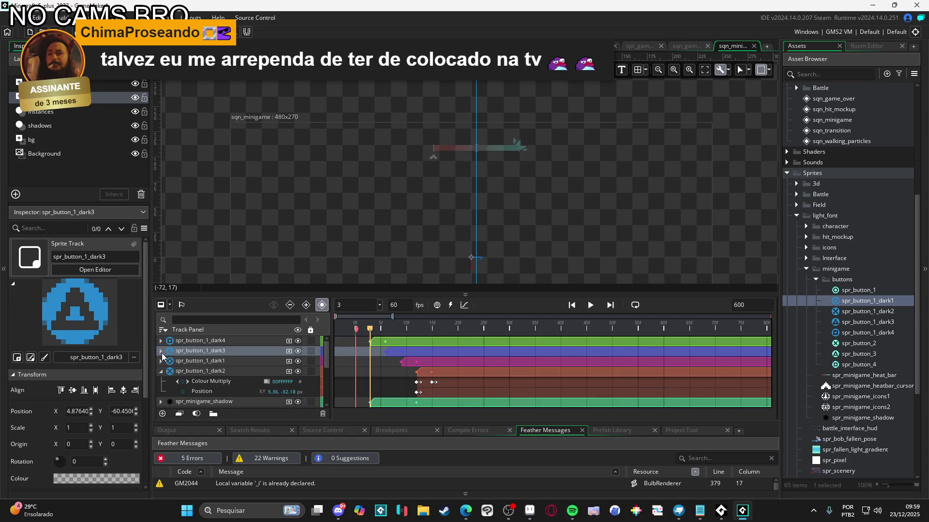
left_click(161, 371)
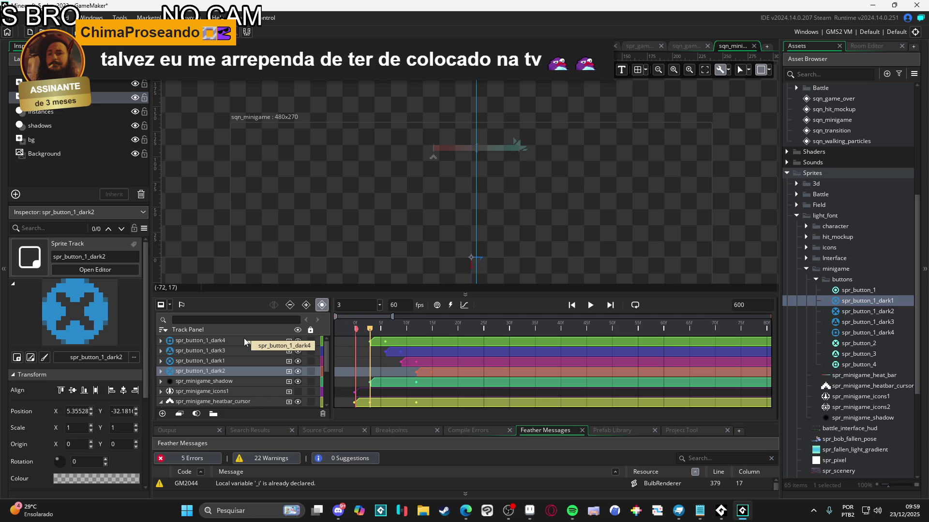
key("space")
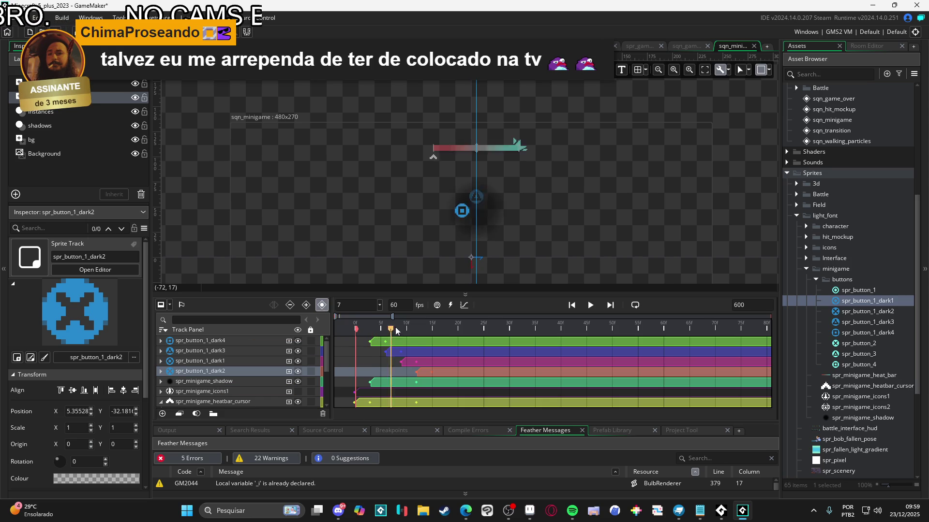
key("space")
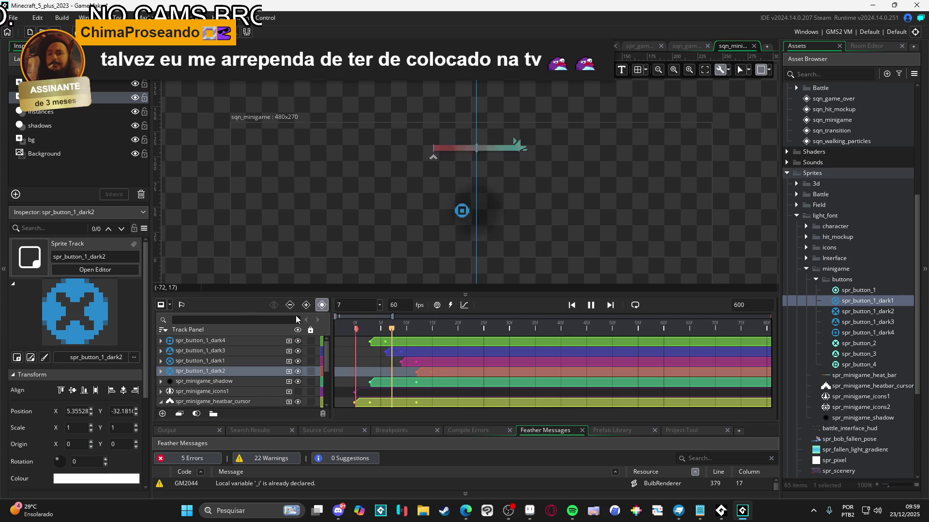
left_click(316, 260)
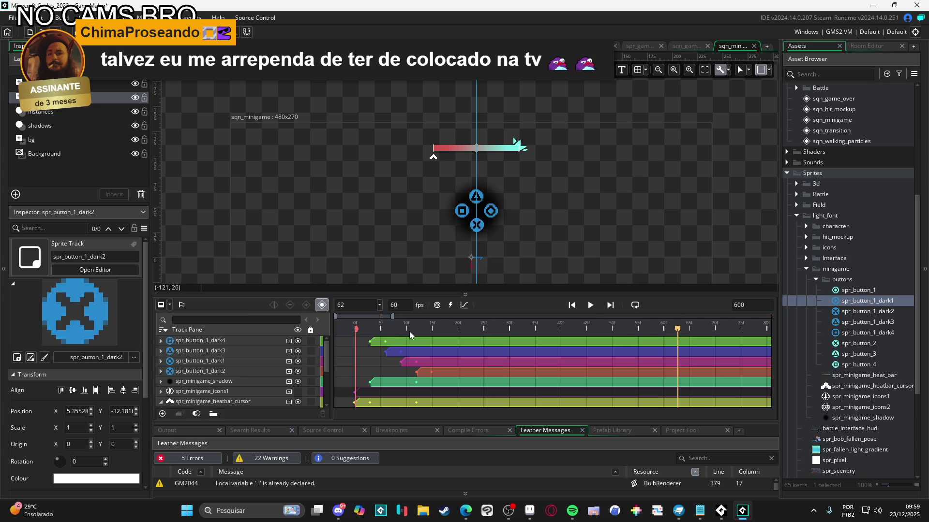
key("space")
key("space")
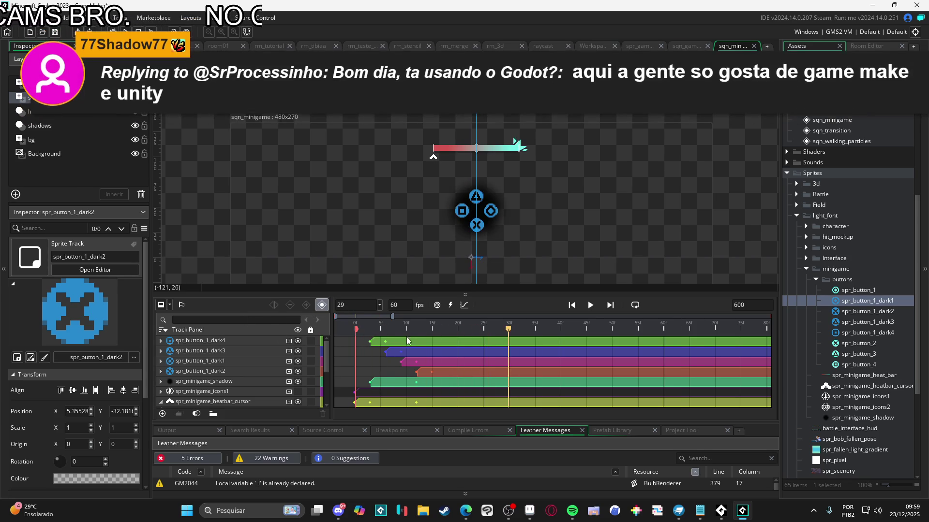
key("space")
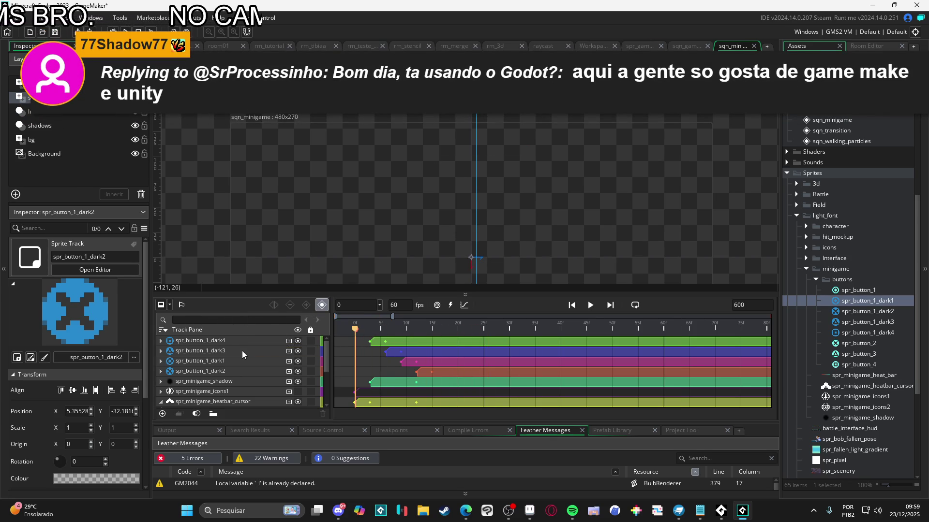
key("space")
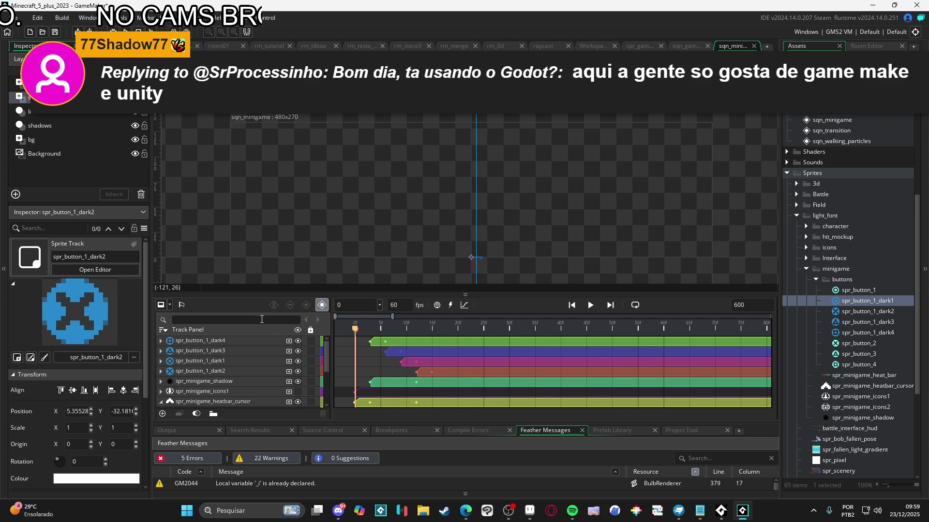
key("space")
key("Home")
key("space")
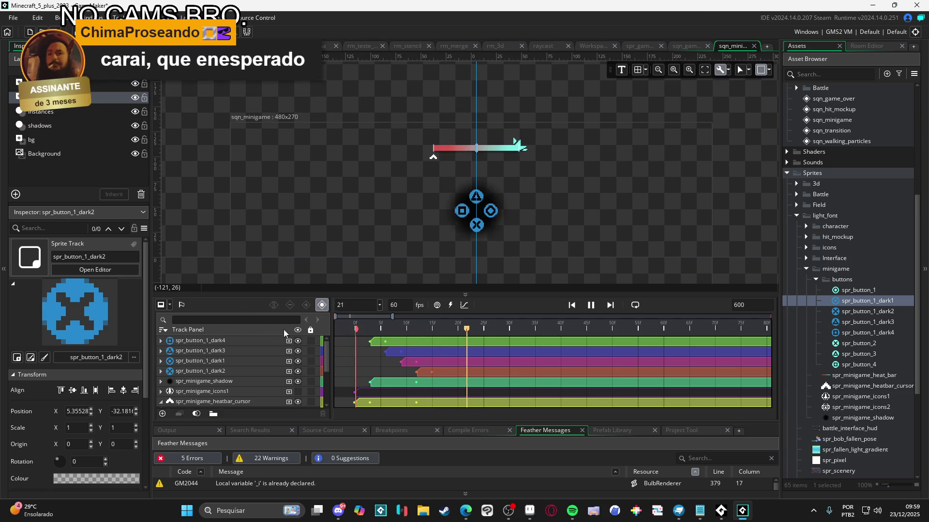
key("space")
key("Home")
key("space")
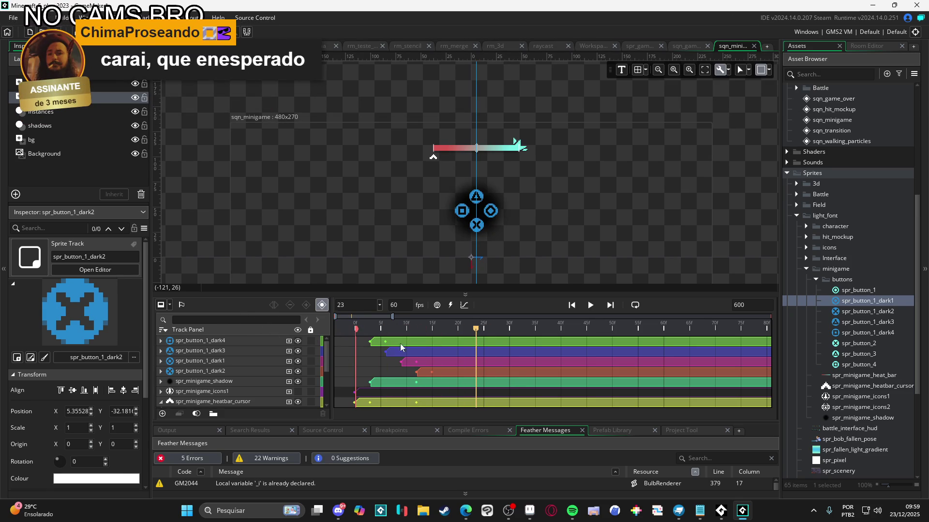
key("Home")
key("space")
key("space")
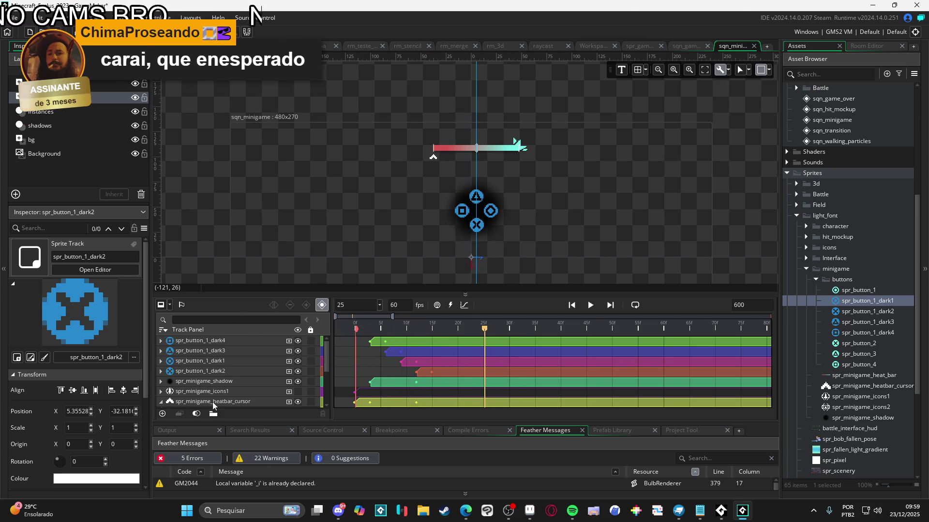
Step: Delete the Scale track from spr_minigame_heatbar_cursor
scroll(215, 387, "down", 2)
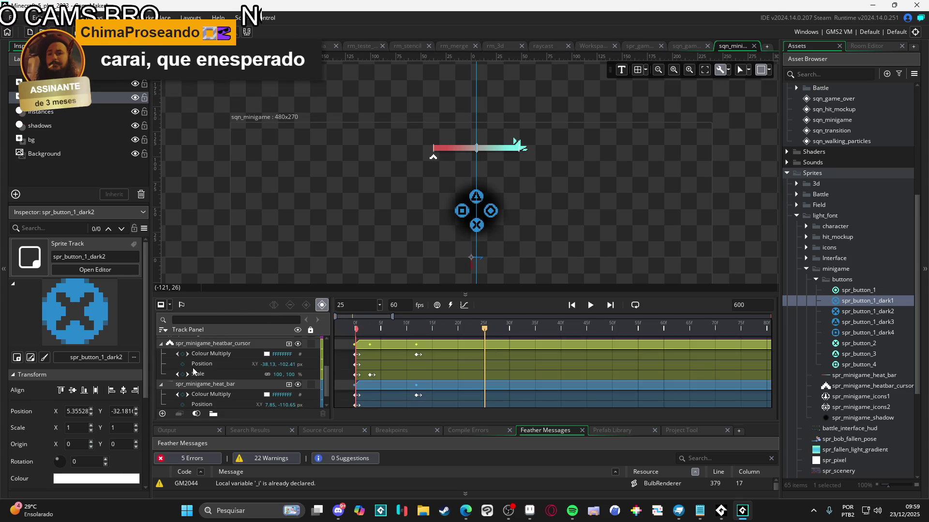
left_click(205, 344)
left_click(223, 372)
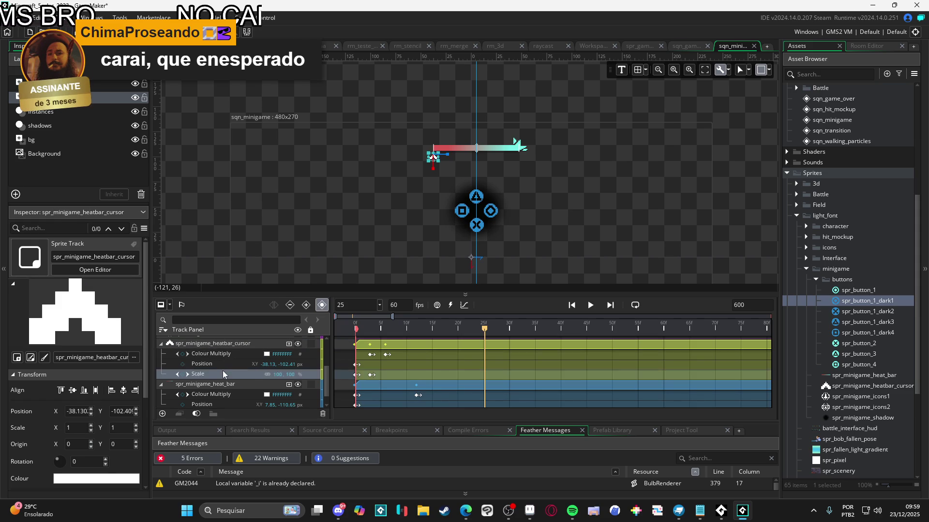
key("Delete")
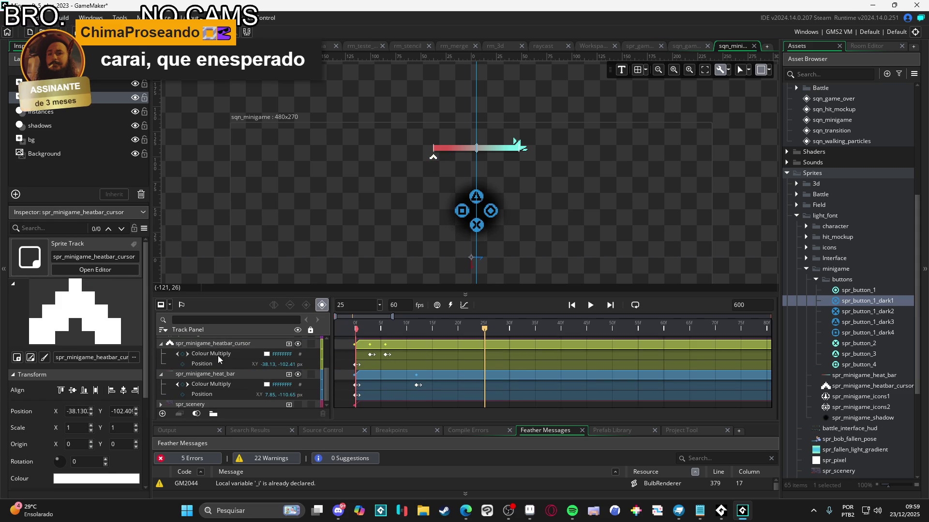
Step: Move the cursor's Colour Multiply keyframe to frame 0
left_click(208, 355)
scroll(339, 351, "up", 2)
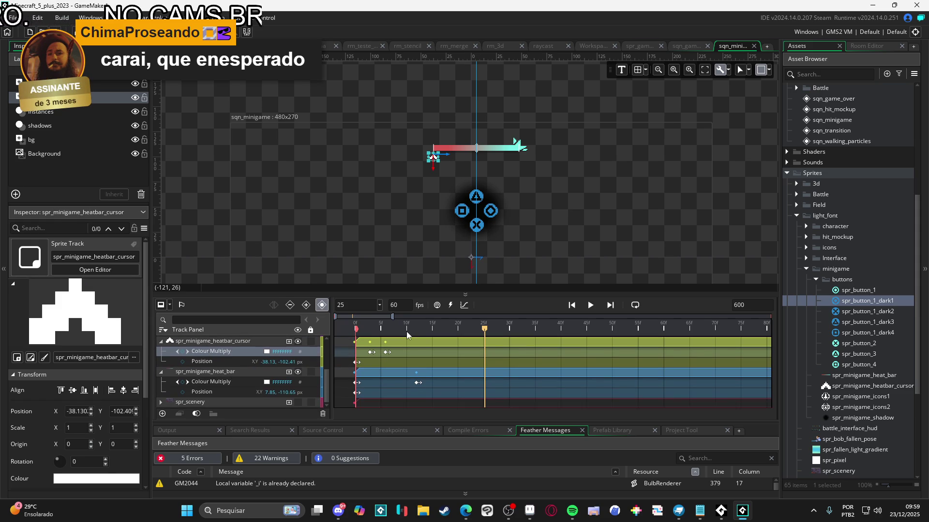
left_click_drag(406, 332, 335, 327)
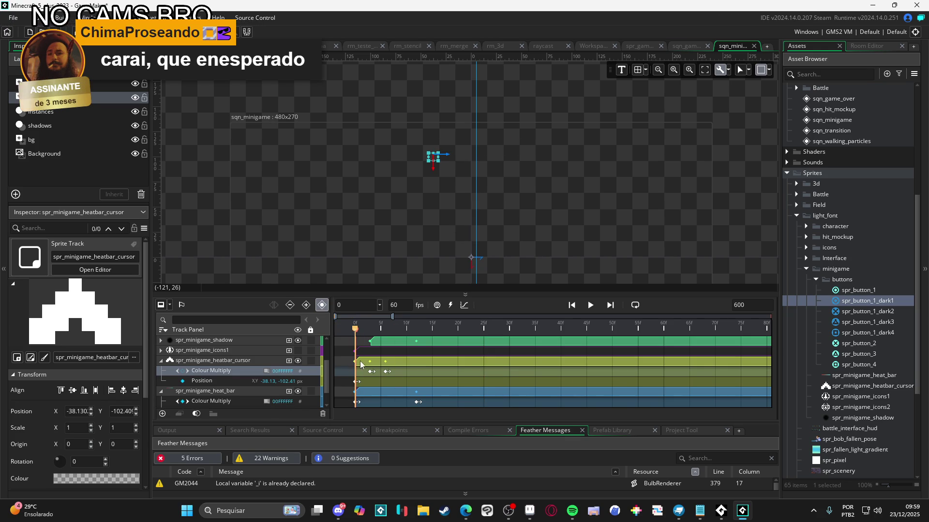
left_click_drag(371, 371, 354, 375)
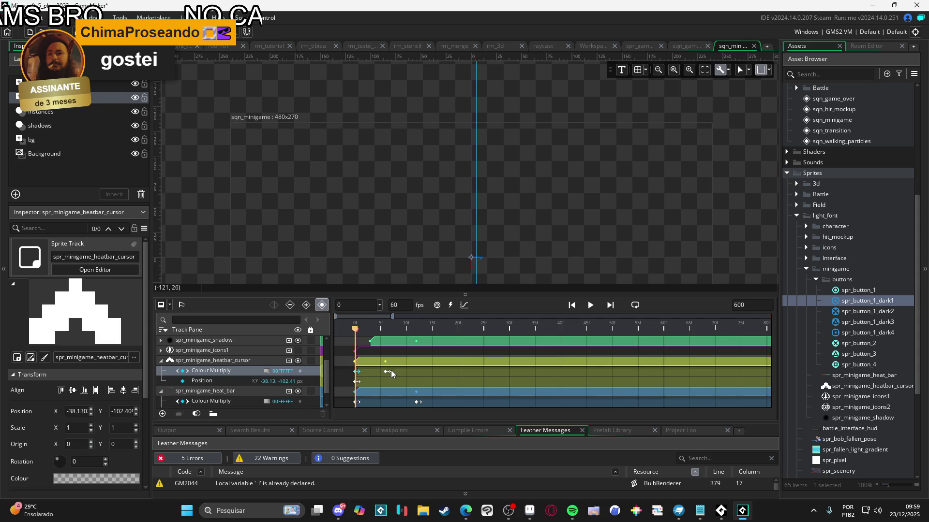
Step: Expand the spr_minigame_heat_bar track and make the spr_scenery background visible
scroll(392, 374, "up", 3)
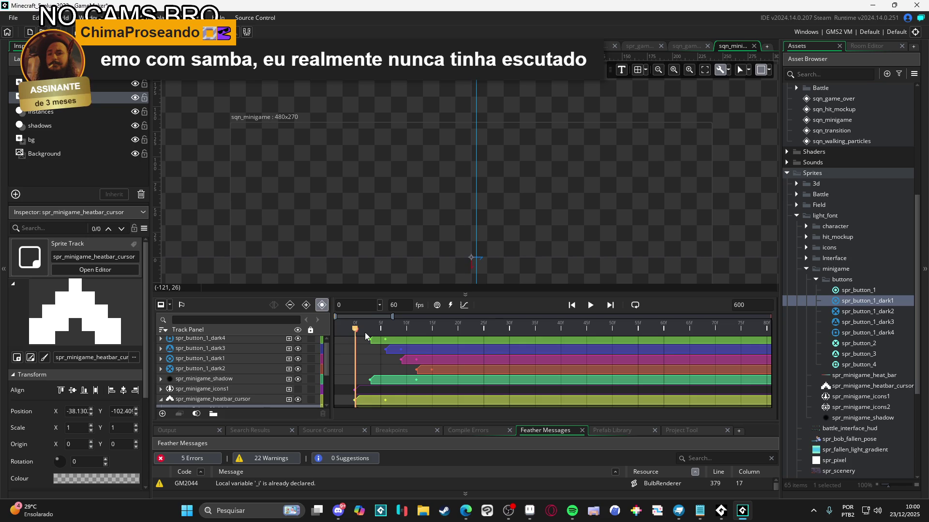
scroll(382, 351, "up", 1)
scroll(283, 366, "down", 3)
left_click(159, 402)
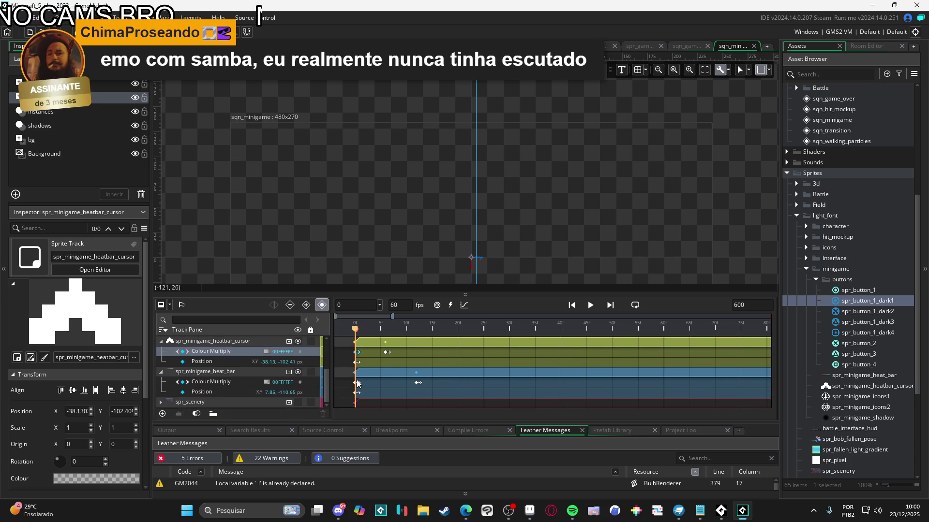
left_click(297, 402)
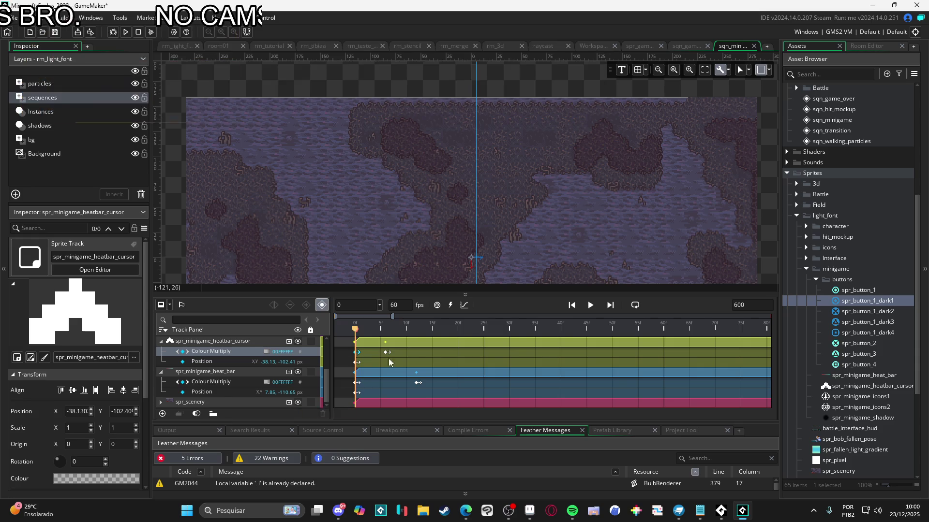
Step: Play and stop sqn_minigame repeatedly to preview it over the scenery
scroll(377, 367, "up", 3)
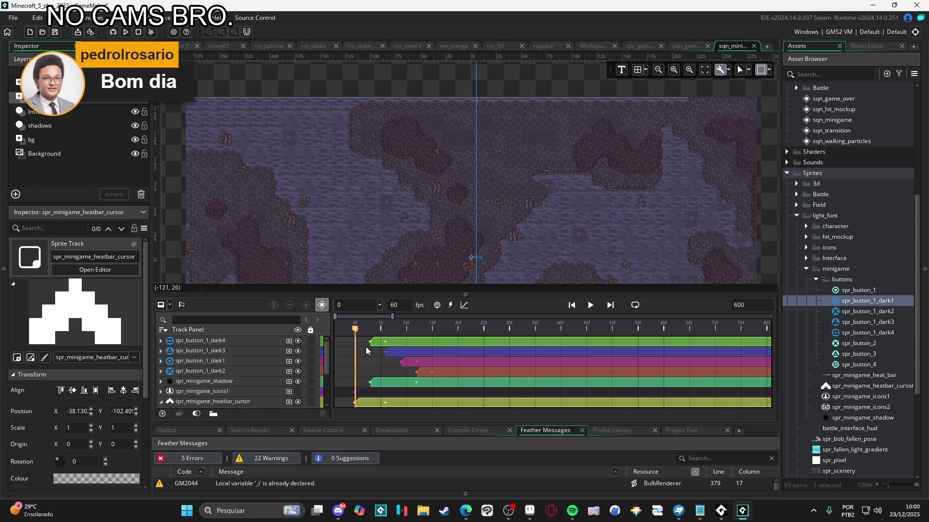
key("space")
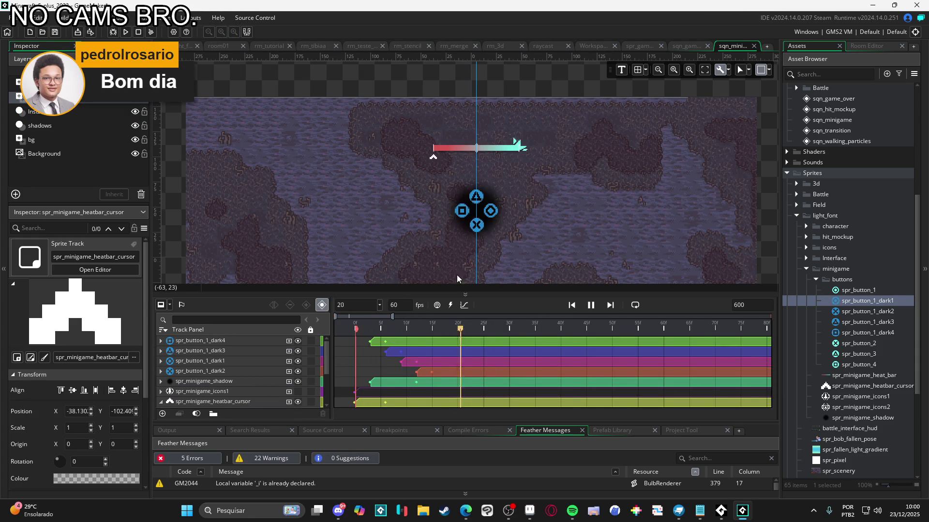
key("space")
key("space")
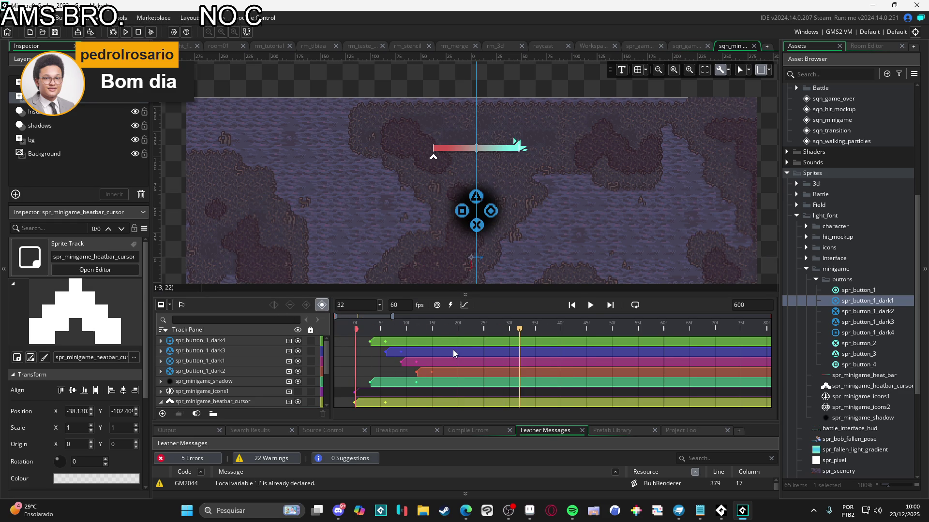
key("space")
key("space")
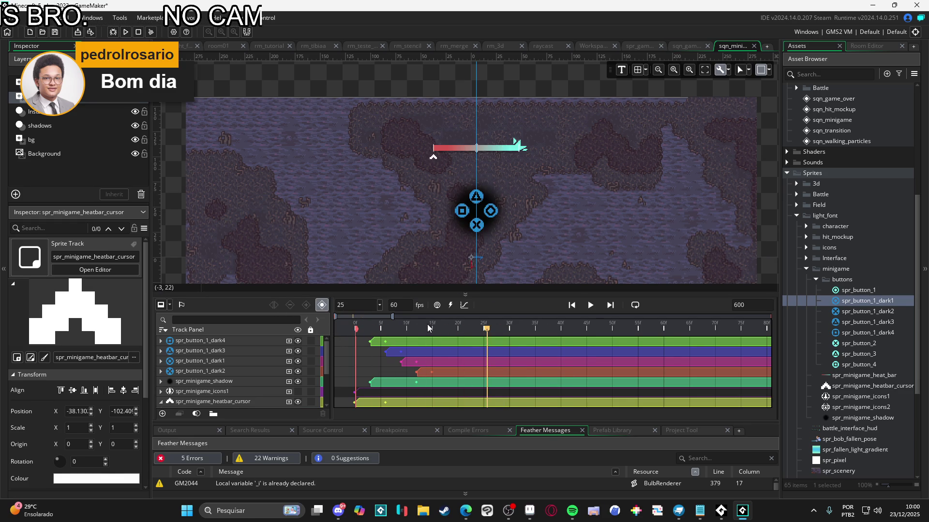
key("space")
key("space")
key("space")
key("space")
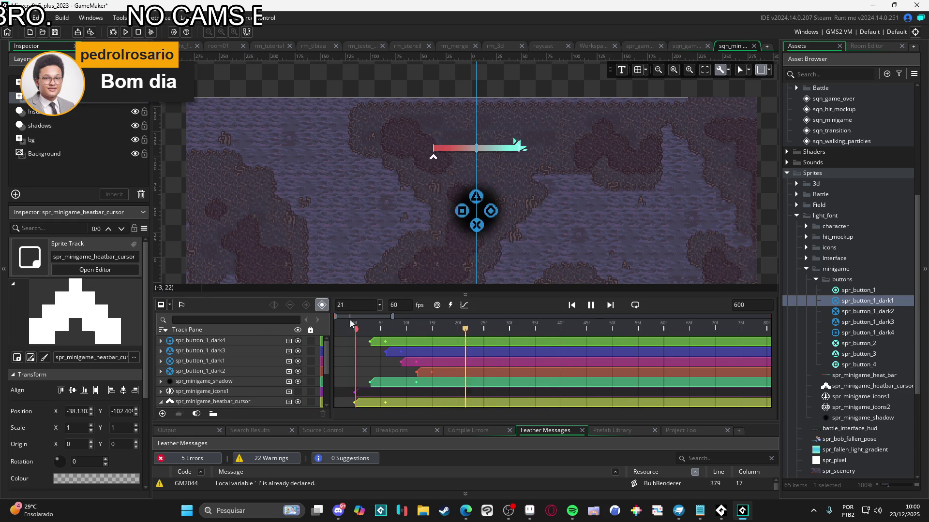
key("space")
key("space")
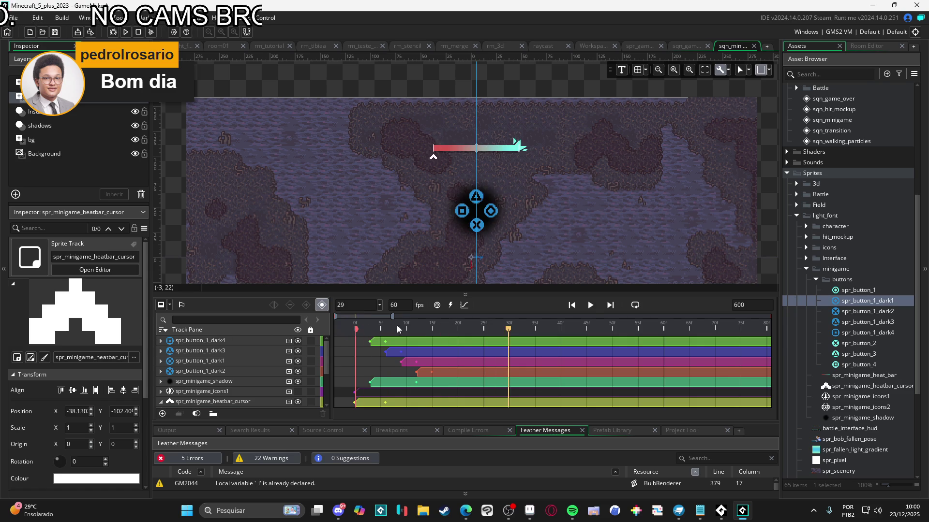
key("space")
key("space")
key("space")
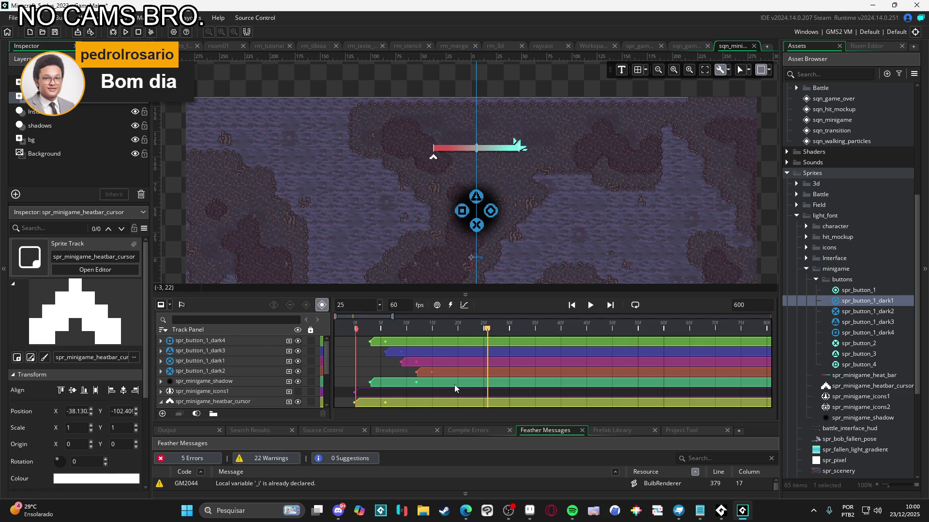
Step: Scrub frames 22–29, then enlarge the timeline panel to show more tracks
key("Home")
left_click(498, 325)
left_click(466, 328)
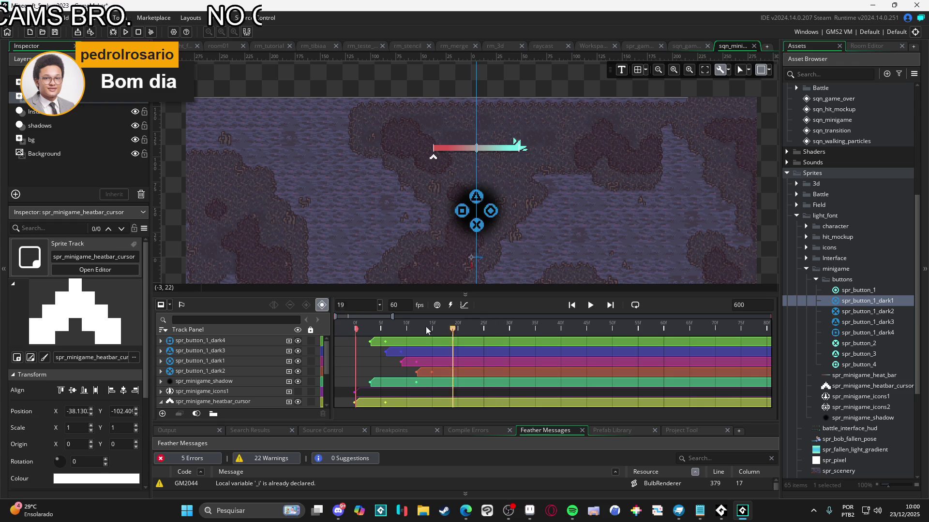
left_click(508, 325)
mouse_move(474, 330)
left_mouse_down()
mouse_move(373, 327)
mouse_move(497, 328)
left_mouse_up()
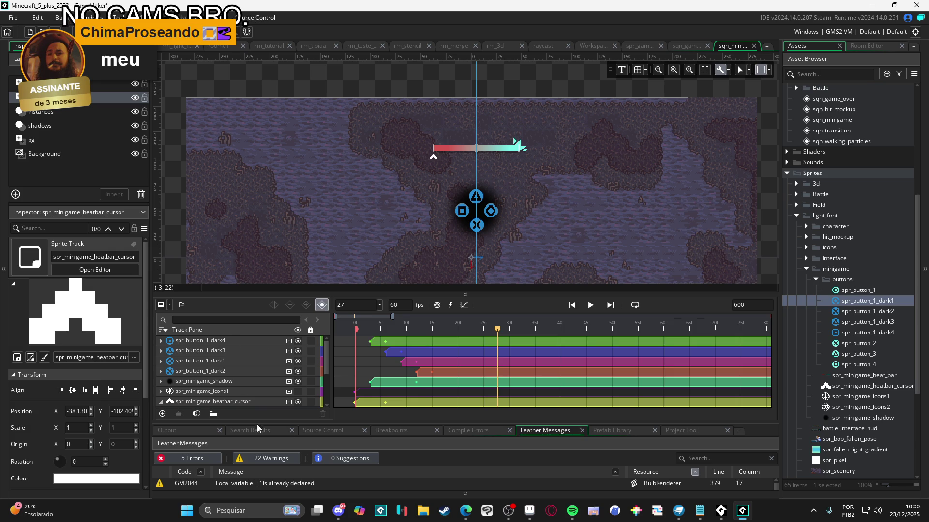
left_click_drag(371, 292, 371, 271)
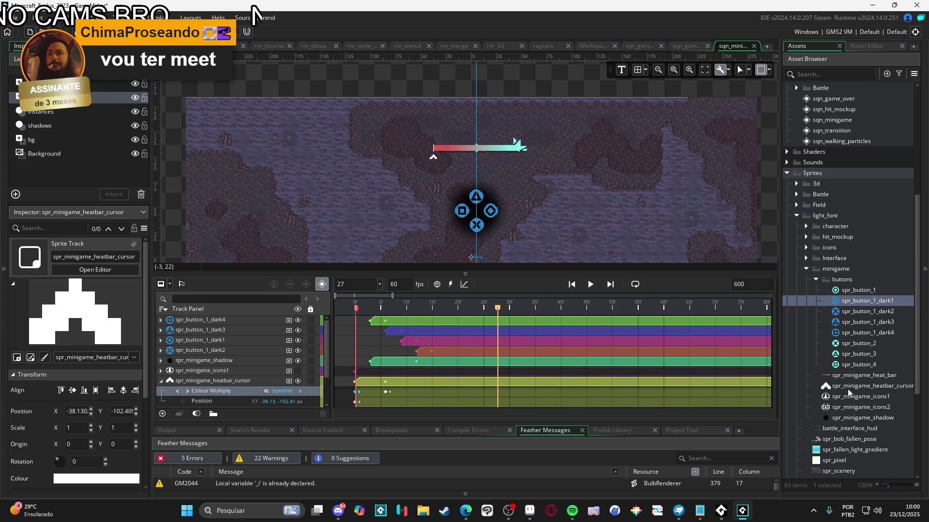
Step: Browse File Explorer to RPGENEROUS > interface > minigame, then return to GameMaker
left_click(422, 516)
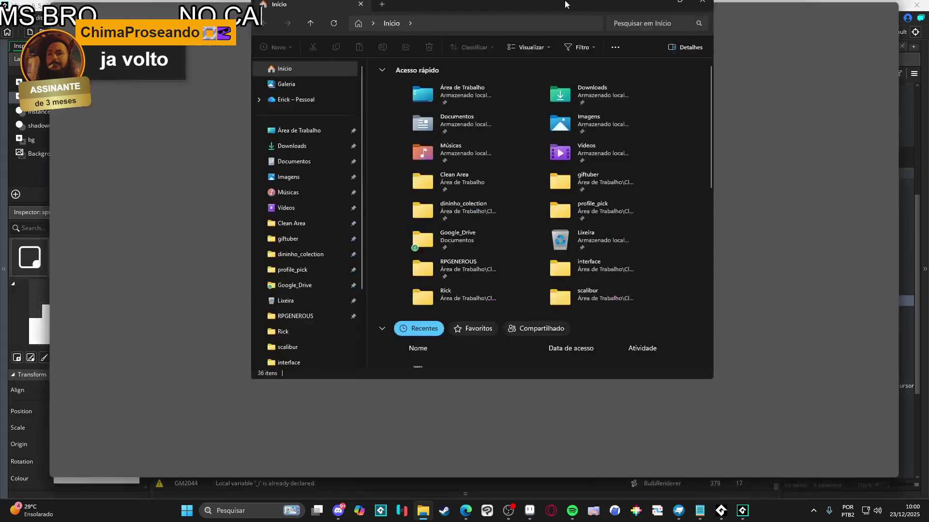
double_click(565, 3)
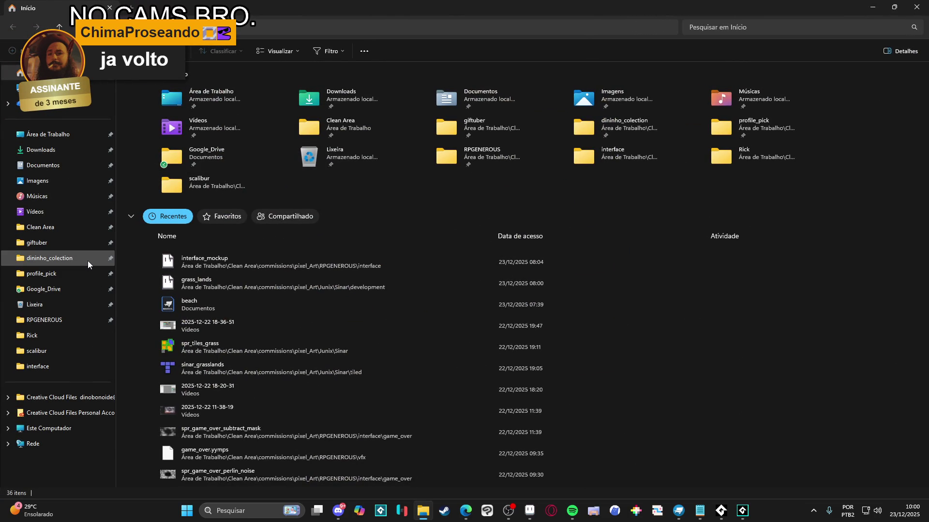
left_click(49, 321)
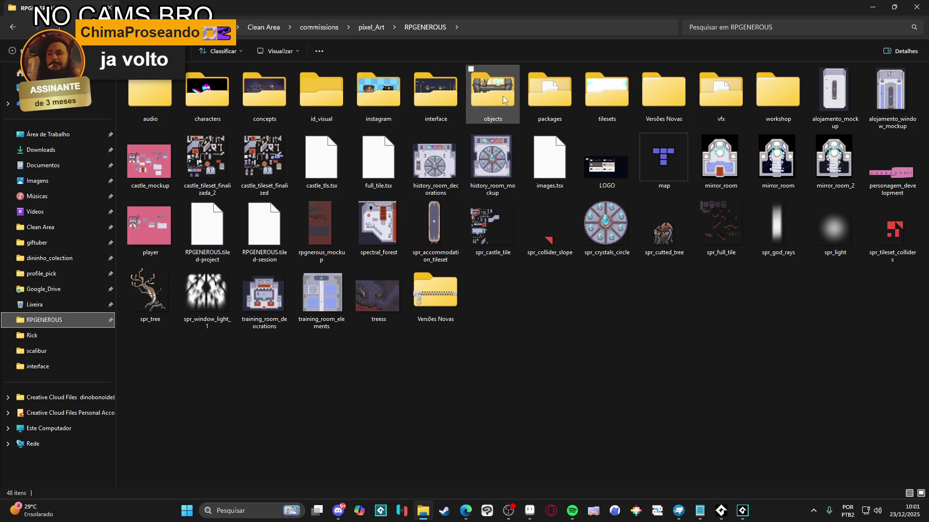
double_click(436, 91)
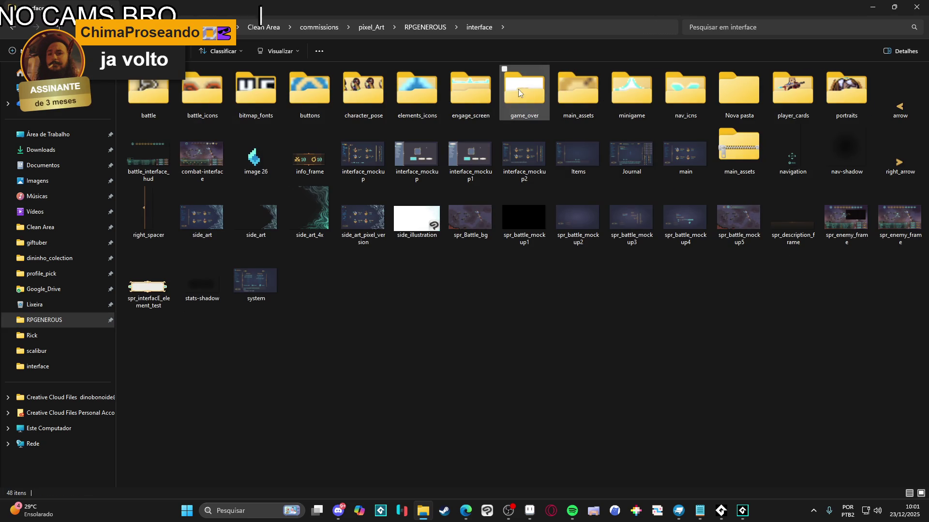
left_click(611, 90)
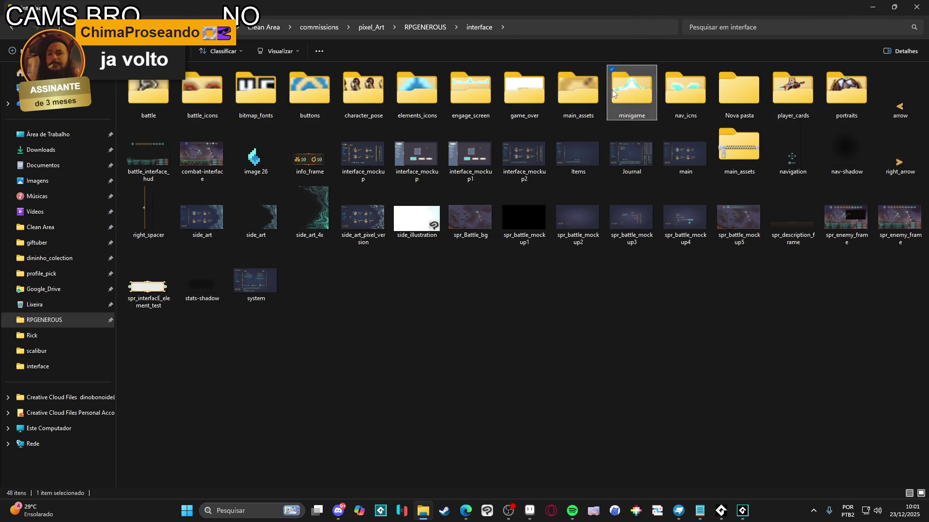
double_click(611, 90)
key("alt+Tab")
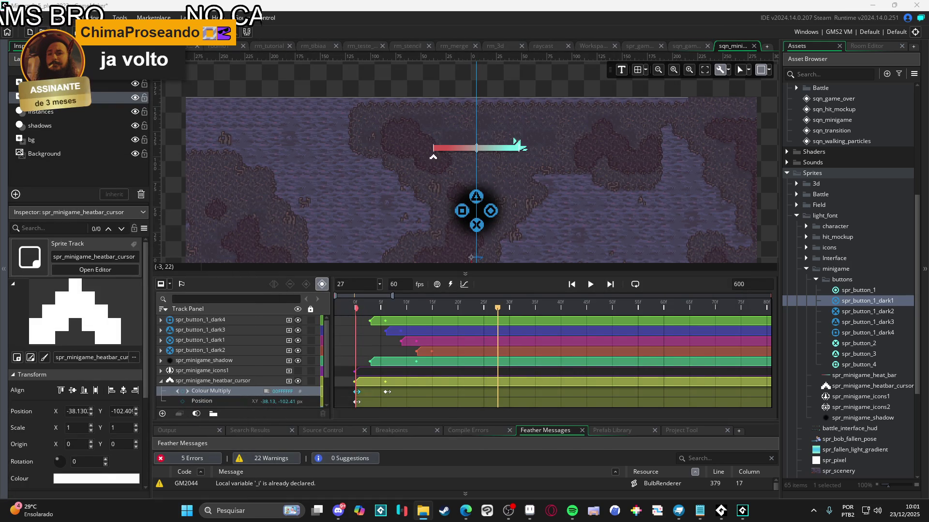
Step: Import spr_minigame_start_shine and set its origin to Middle Centre
left_click_drag(849, 379, 850, 378)
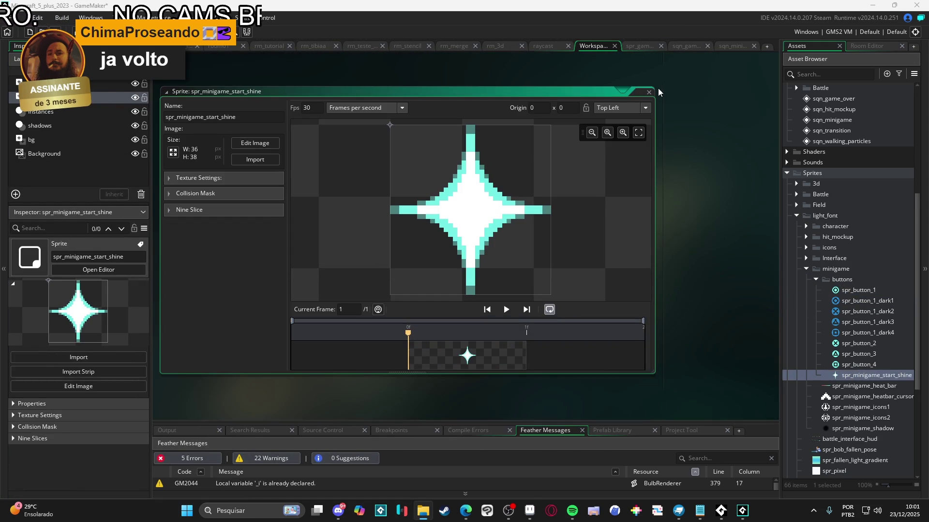
left_click(631, 108)
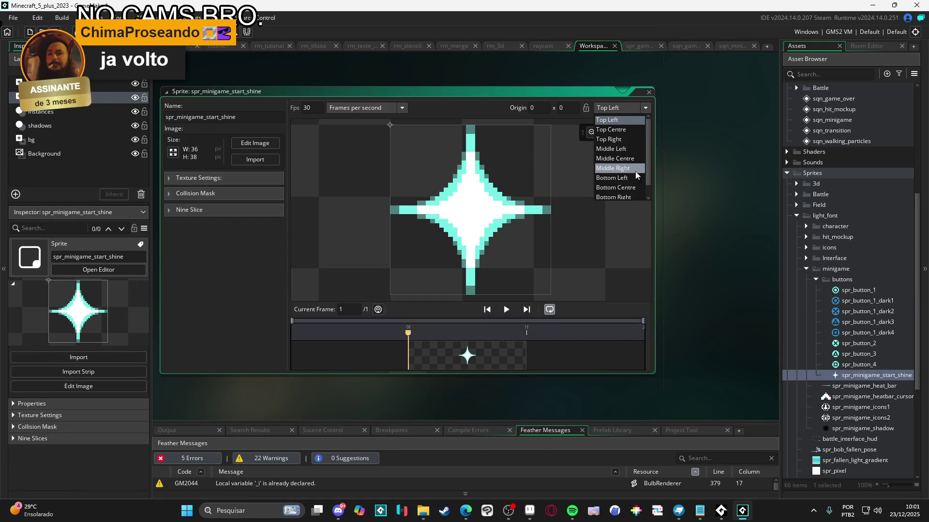
left_click(619, 159)
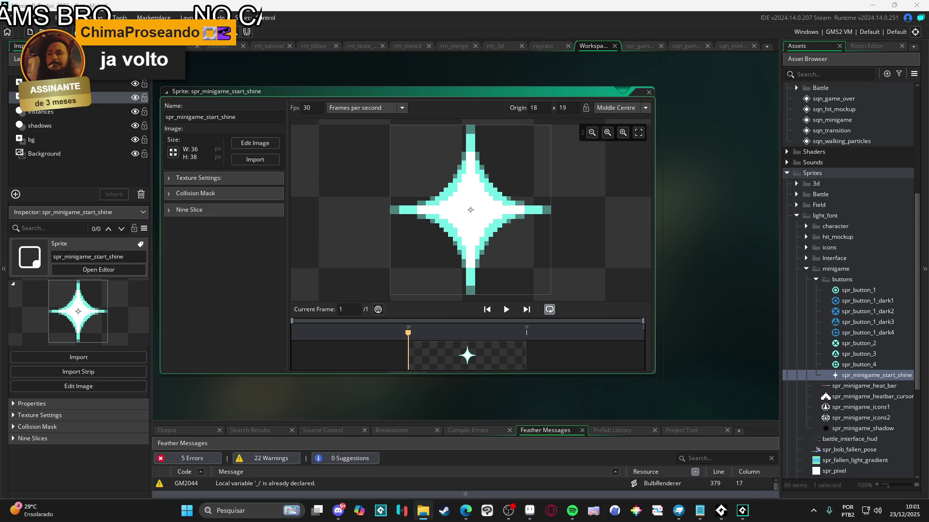
Step: Import spr_minigame_circle, set its origin to Middle Centre, and return to sqn_minigame
left_click(861, 378)
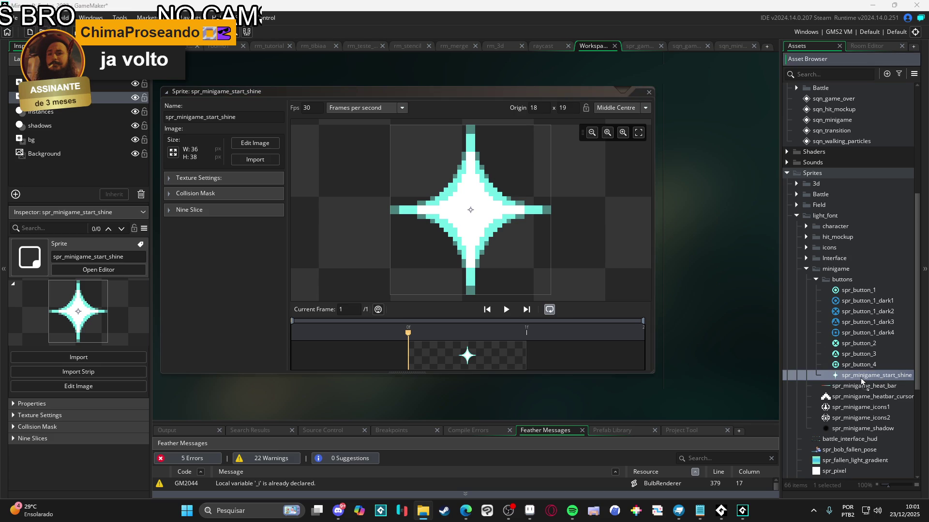
left_click_drag(867, 389, 860, 395)
left_click(635, 238)
left_click(622, 107)
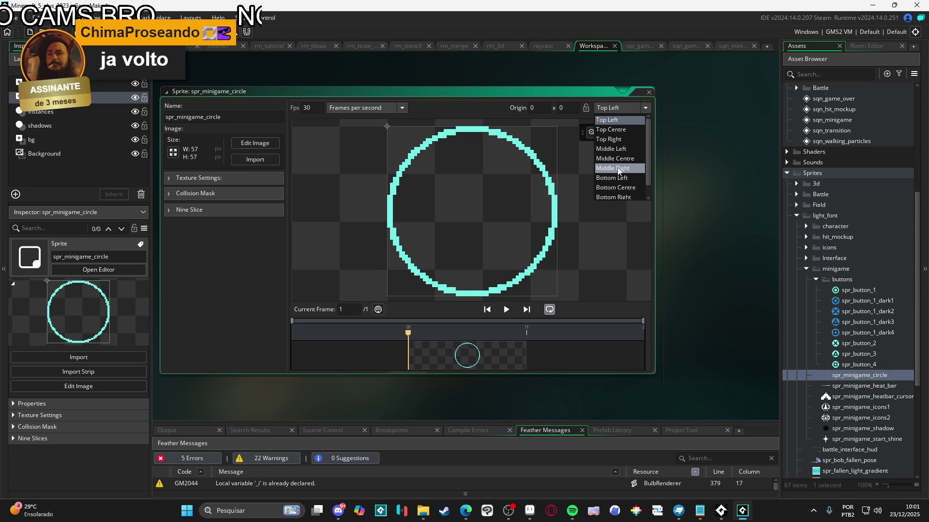
left_click(620, 159)
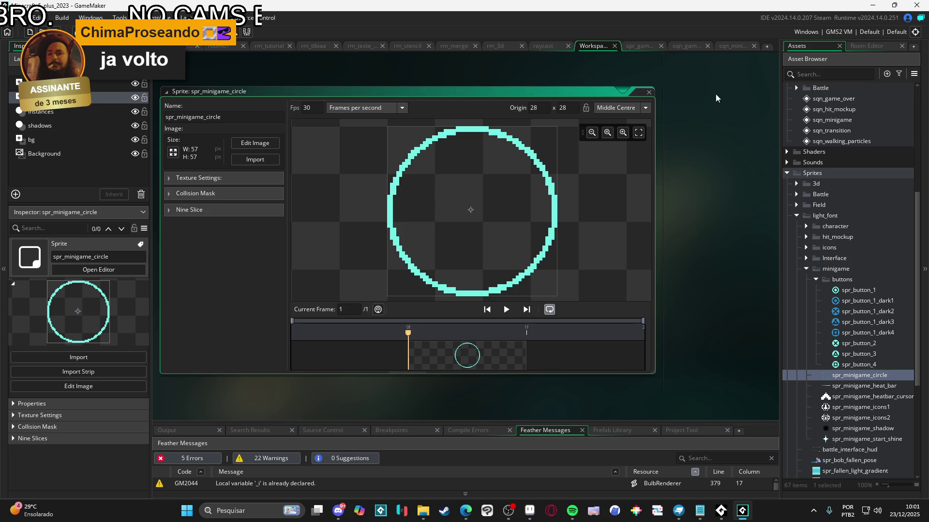
left_click(733, 46)
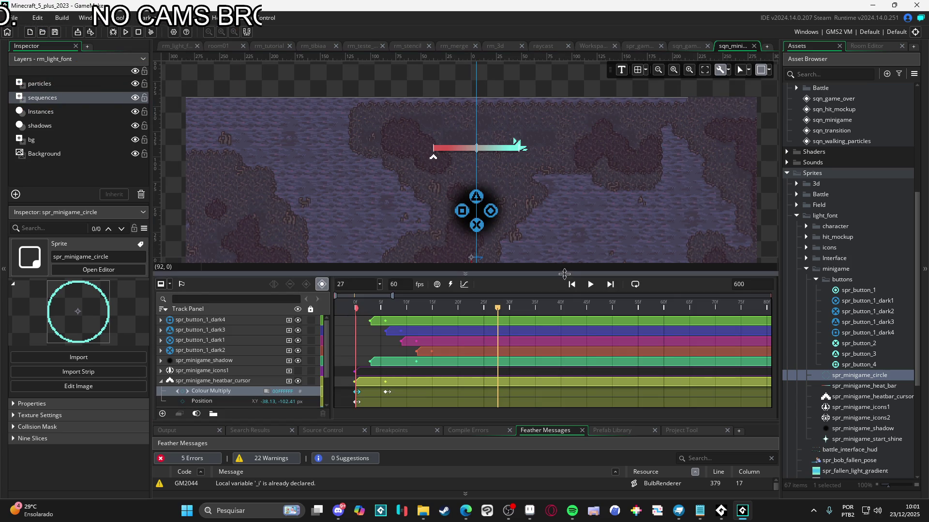
Step: Enlarge and zoom the room preview on the buttons, then select spr_minigame_start_shine
left_click_drag(560, 274, 547, 325)
scroll(500, 214, "up", 2)
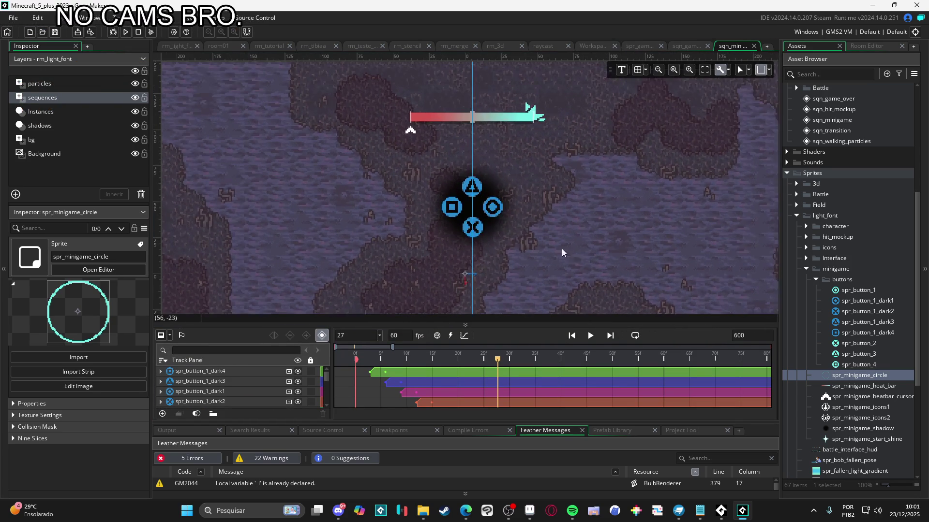
left_click(572, 511)
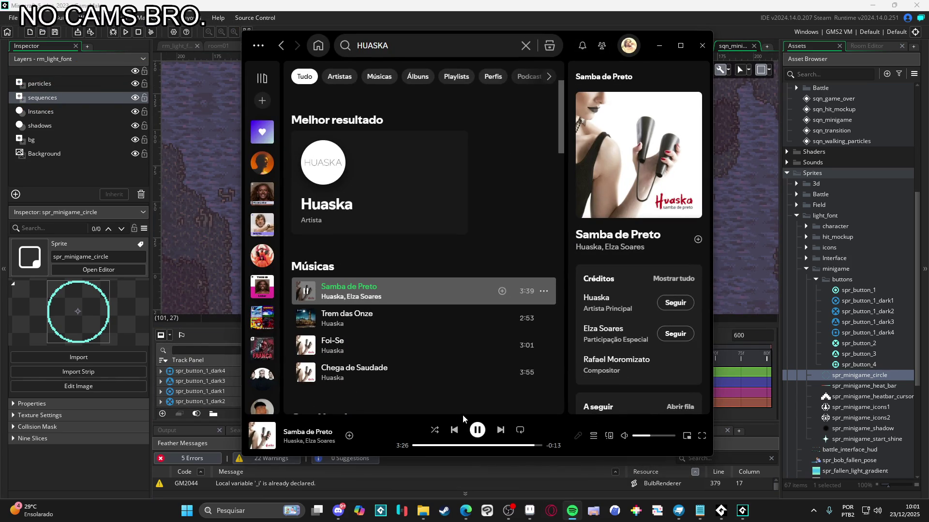
left_click(659, 45)
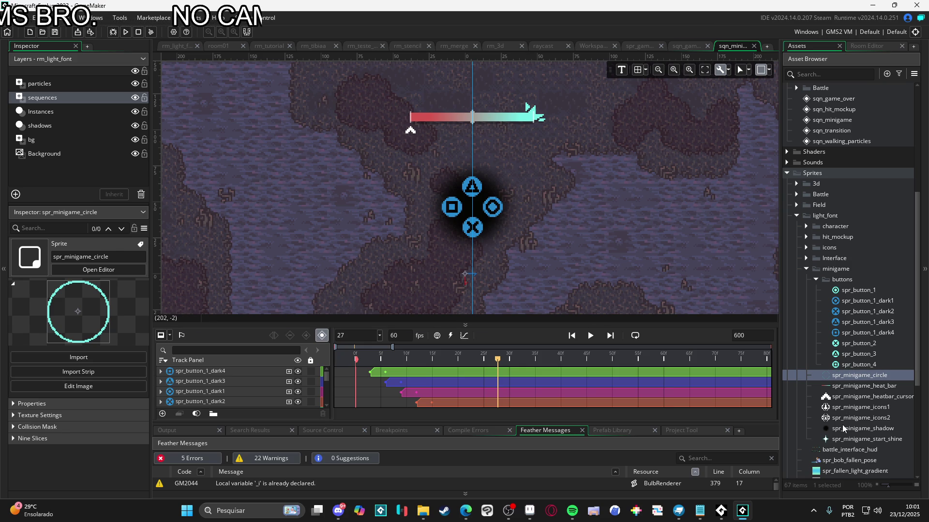
left_click(853, 439)
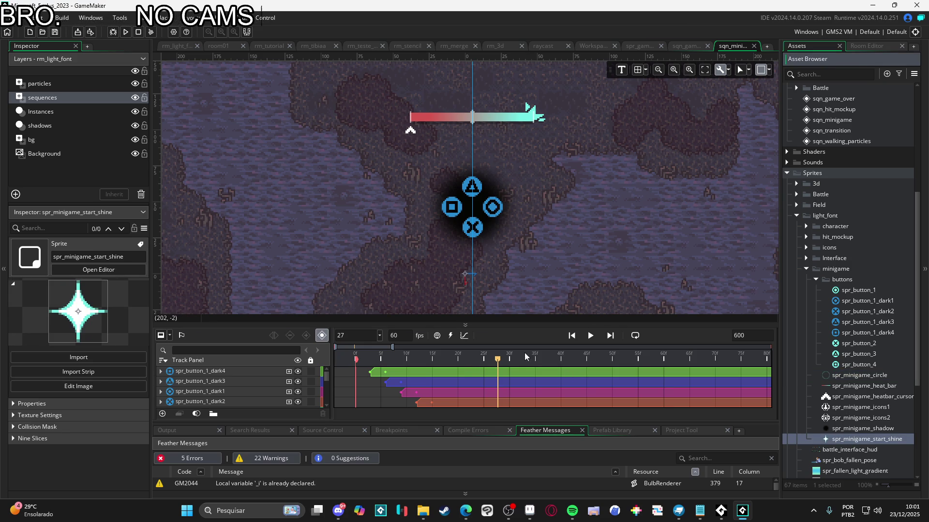
Step: Place spr_minigame_start_shine as a brief clip near frame 28, then switch to Aseprite
mouse_move(847, 441)
left_mouse_down()
mouse_move(434, 200)
mouse_move(473, 189)
left_mouse_up()
left_click(572, 511)
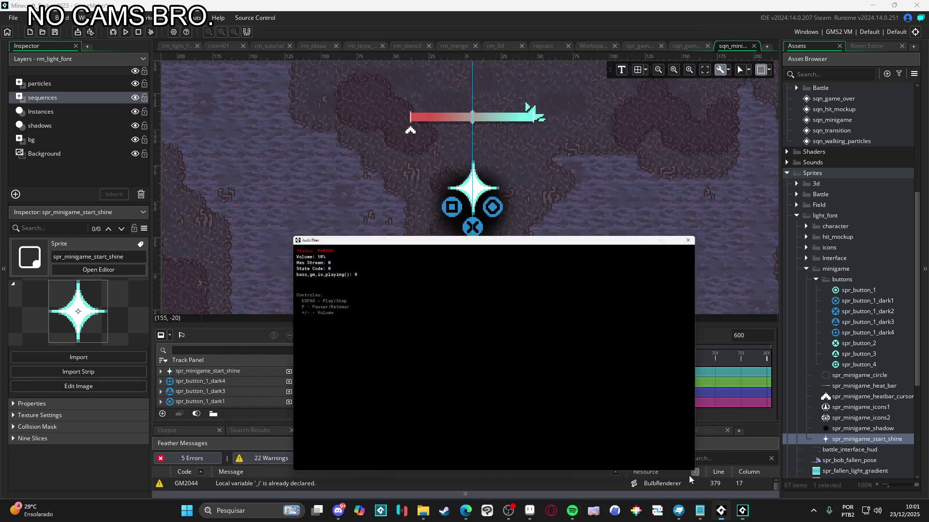
key("space")
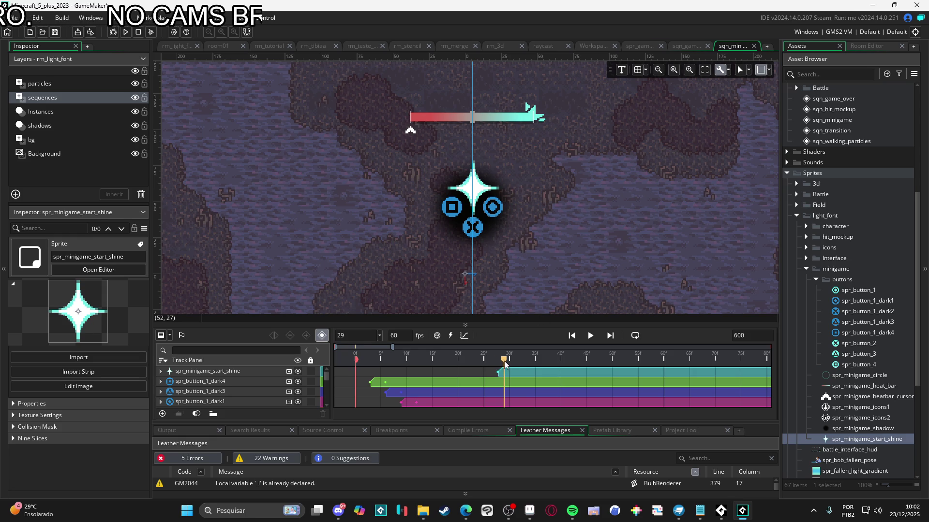
left_click_drag(522, 370, 420, 381)
mouse_move(709, 372)
left_mouse_down()
mouse_move(384, 373)
mouse_move(503, 373)
mouse_move(499, 362)
left_mouse_up()
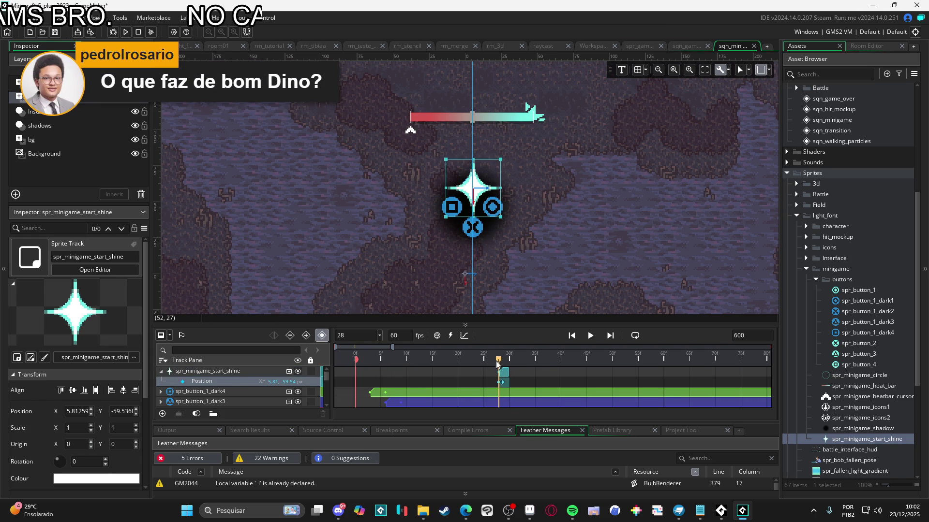
scroll(513, 269, "down", 3)
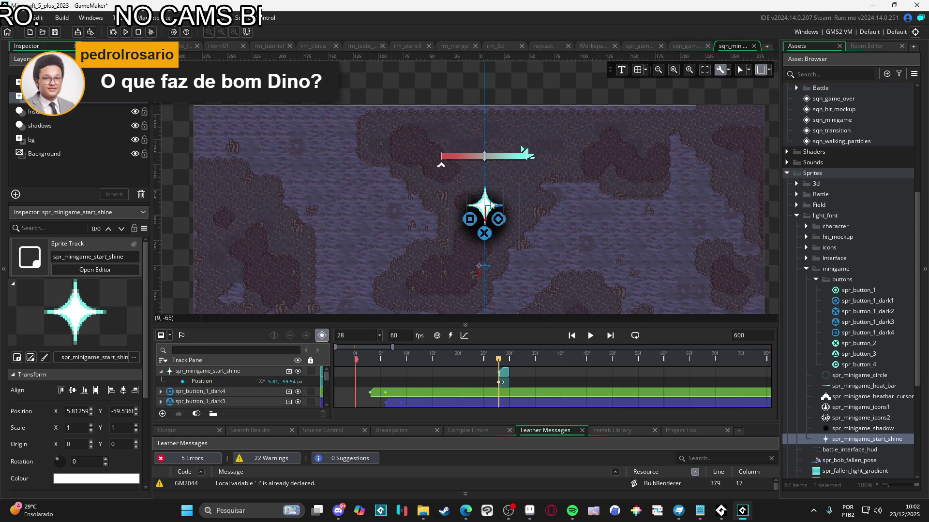
left_click(530, 510)
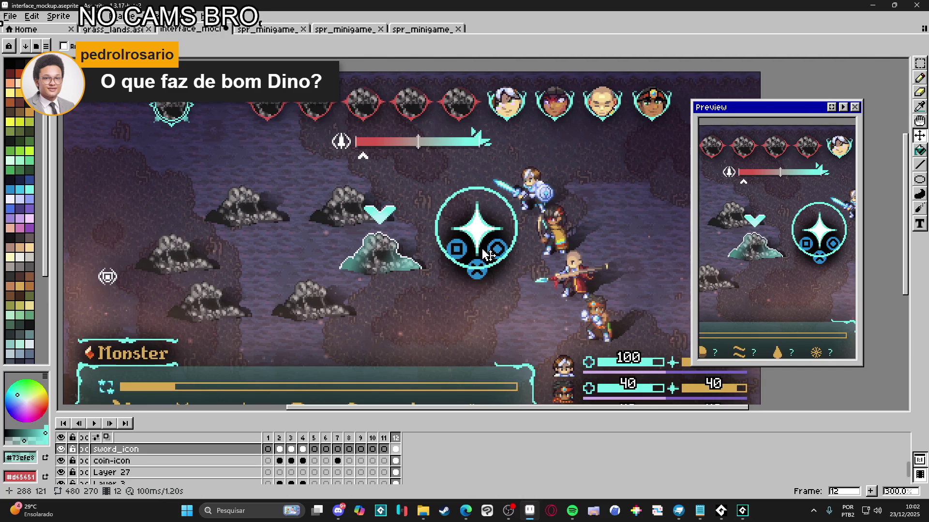
Step: Inspect the ring-and-shine mockup, move the Preview panel aside, and minimize Aseprite
left_click_drag(486, 254, 497, 253)
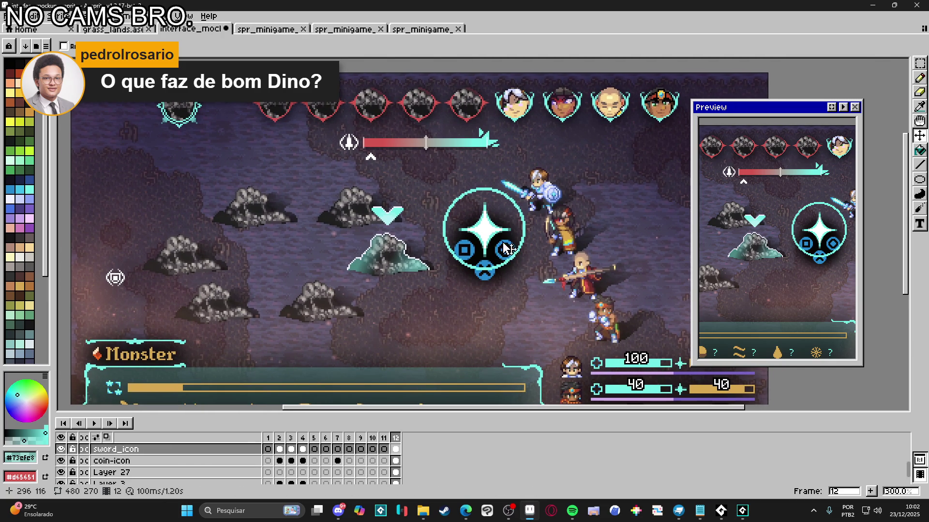
left_click_drag(734, 107, 757, 110)
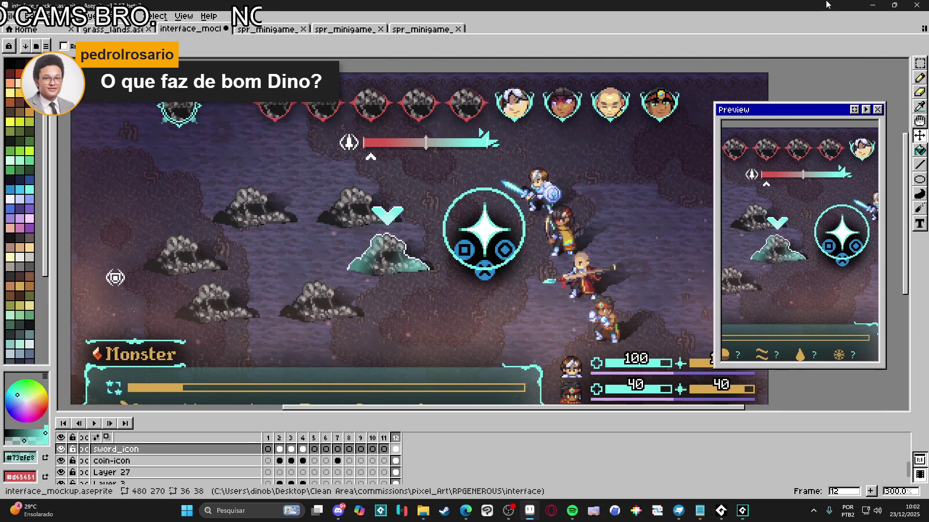
left_click(873, 5)
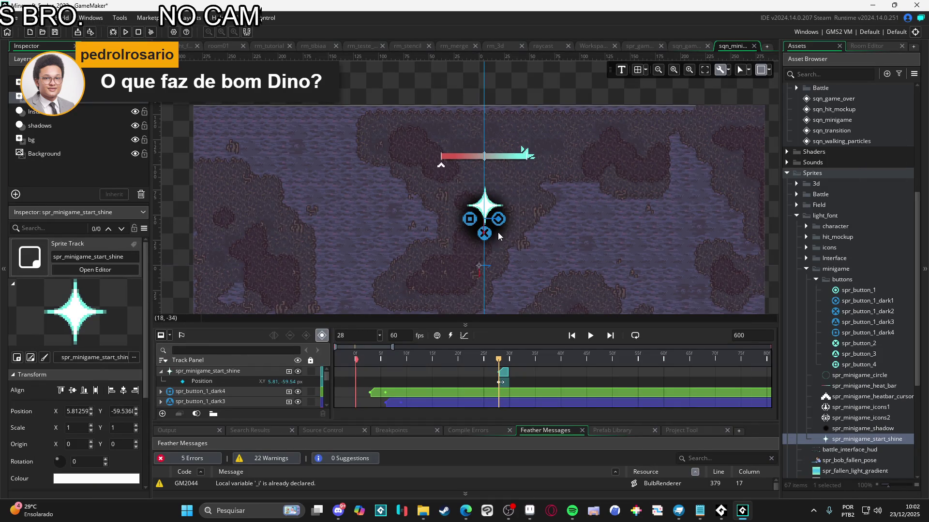
Step: Place spr_minigame_circle at frame 30 and move the ring to surround the four buttons
left_click(511, 359)
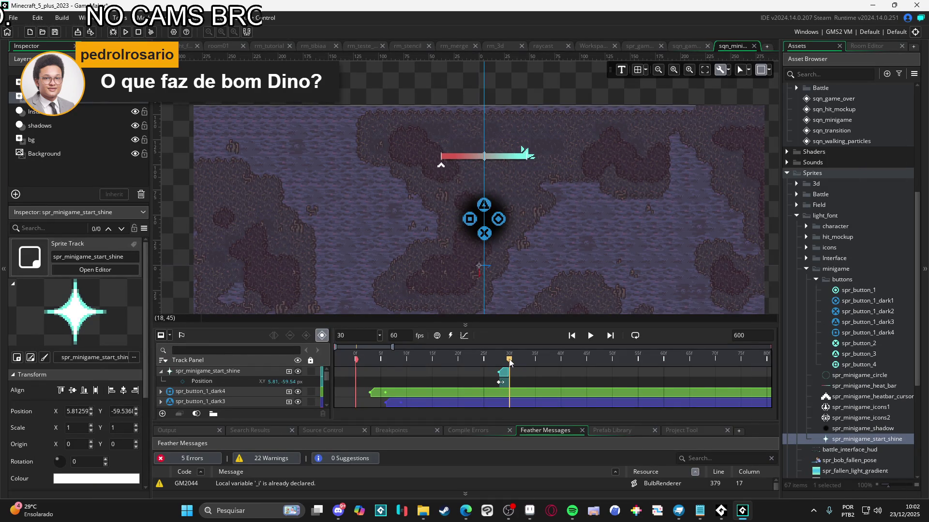
left_click(890, 376)
mouse_move(891, 376)
left_mouse_down()
mouse_move(404, 212)
mouse_move(491, 226)
left_mouse_up()
scroll(498, 230, "up", 2)
left_click_drag(517, 255, 512, 225)
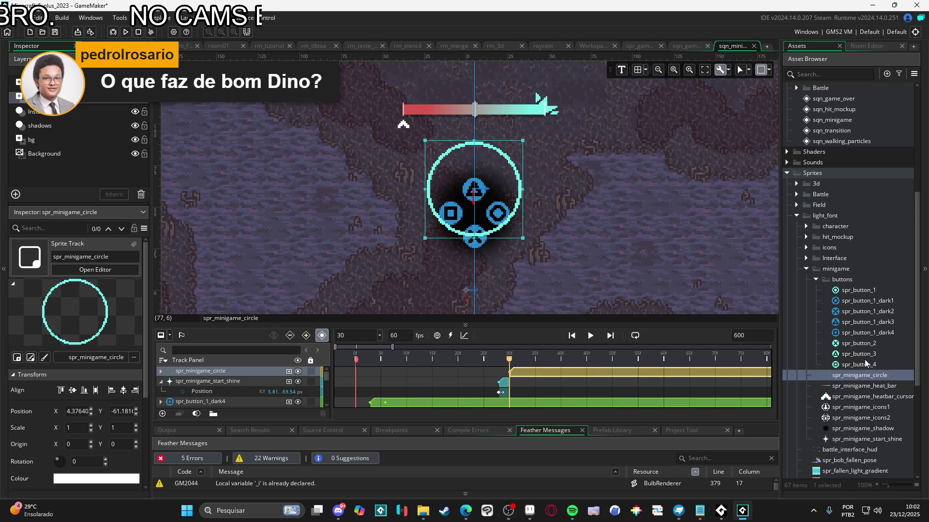
Step: Retime the circle clip so it starts around frame 30
left_click(604, 372)
left_click_drag(714, 370, 373, 374)
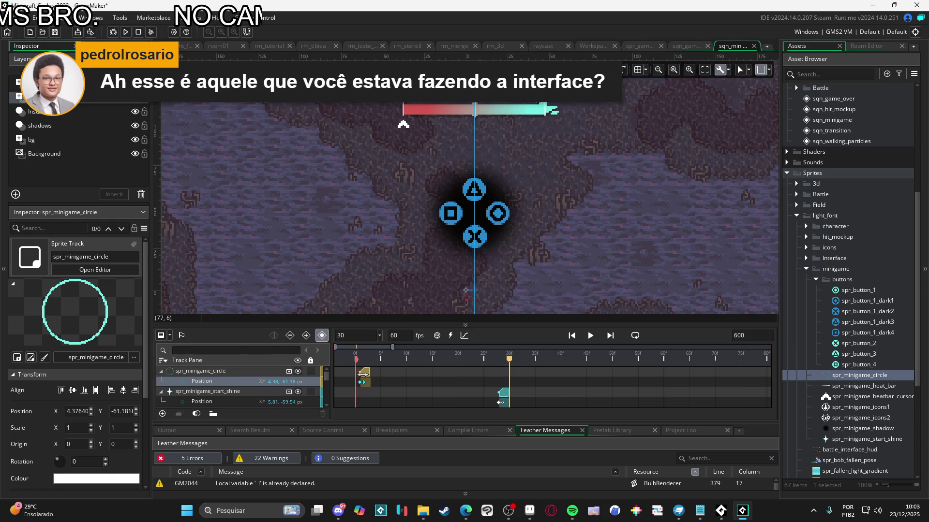
left_click(367, 373)
mouse_move(366, 374)
left_mouse_down()
mouse_move(518, 376)
mouse_move(460, 358)
mouse_move(527, 357)
mouse_move(495, 370)
mouse_move(637, 381)
left_mouse_up()
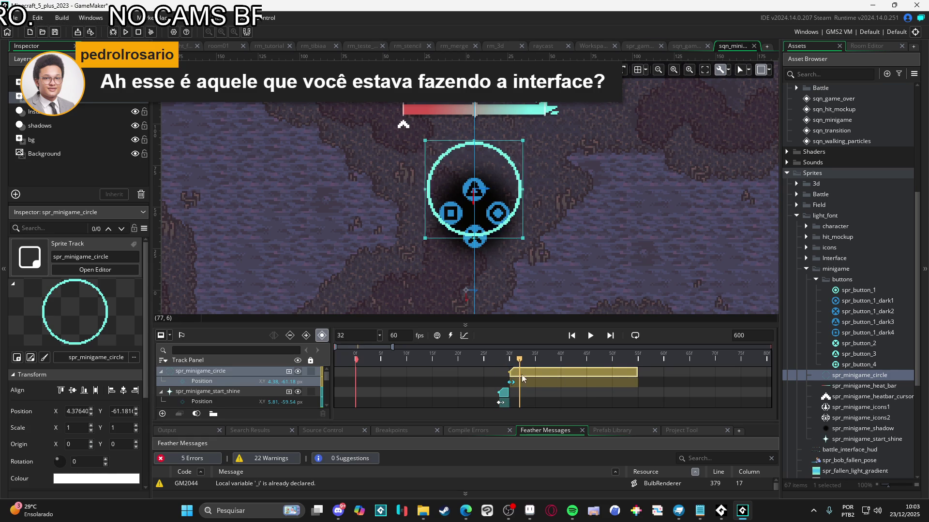
Step: Extend the start shine clip slightly and replay to check the timing
mouse_move(522, 370)
left_mouse_down()
mouse_move(500, 369)
mouse_move(518, 373)
left_mouse_up()
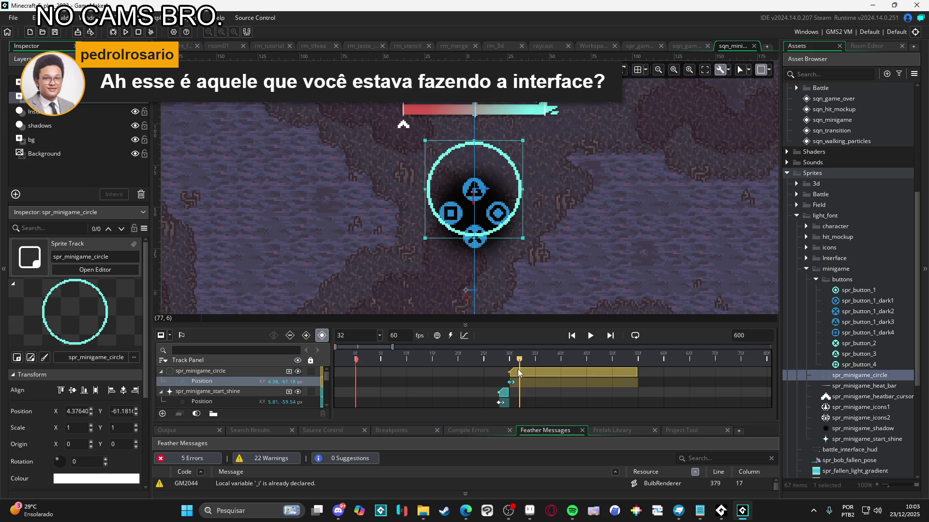
key("space")
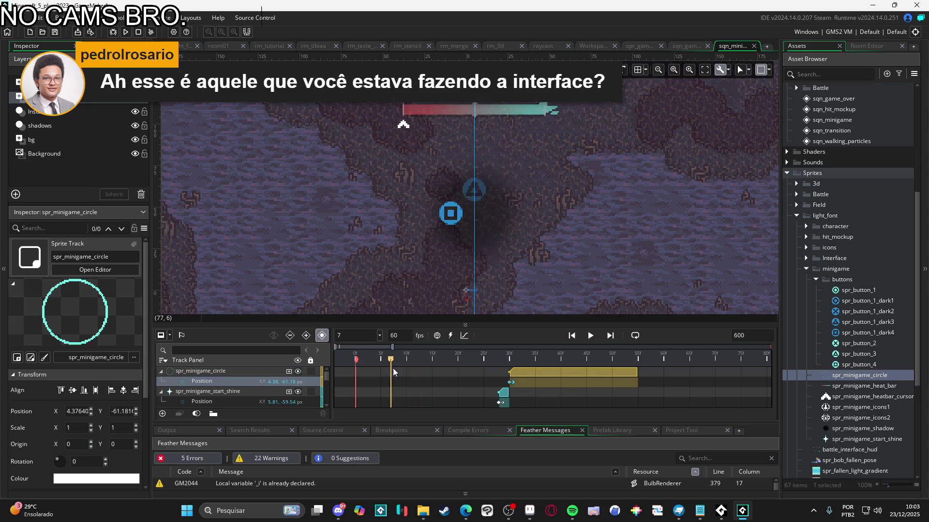
key("space")
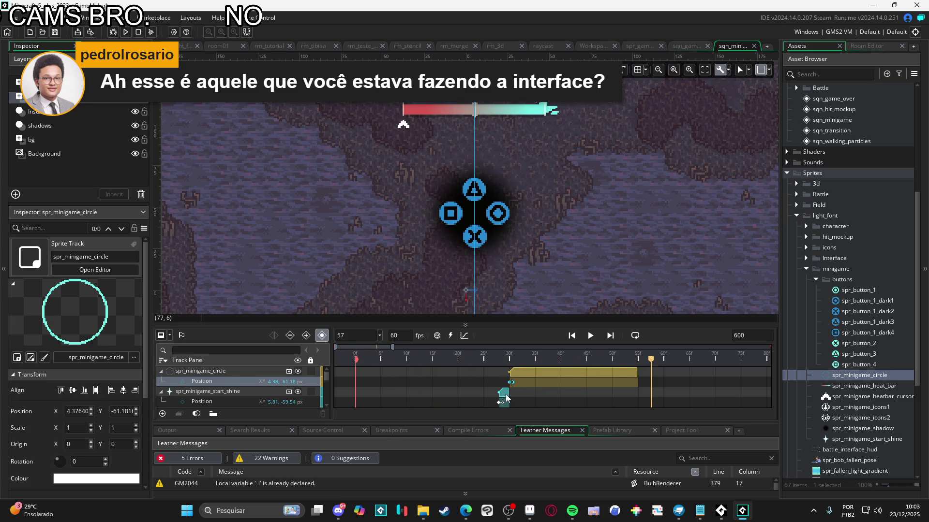
mouse_move(508, 392)
left_mouse_down()
mouse_move(520, 394)
mouse_move(535, 370)
left_mouse_up()
key("space")
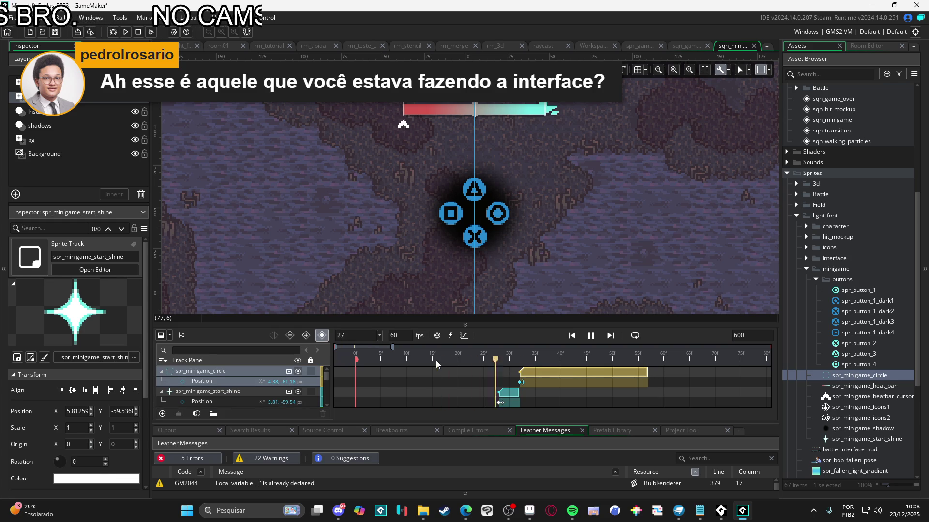
key("space")
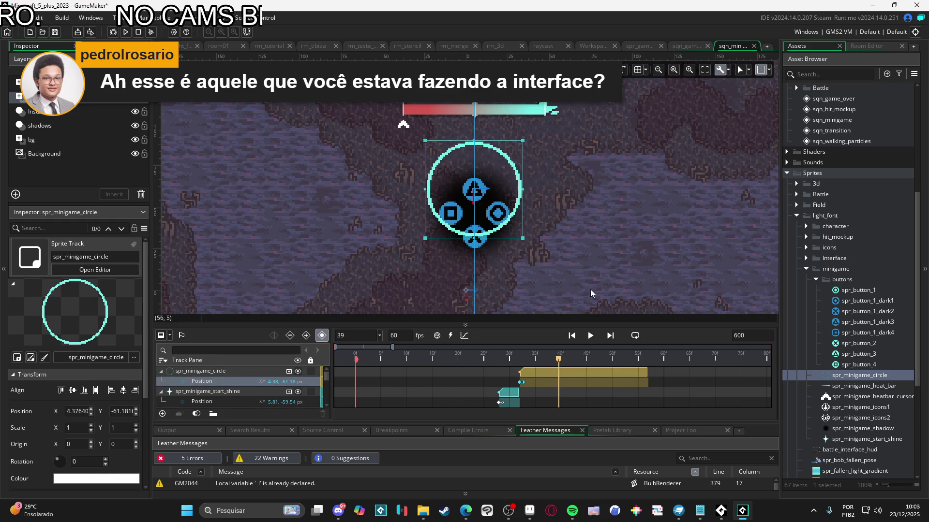
Step: Preview the ring appearing around frame 33, then select spr_button_3
scroll(625, 304, "down", 1)
scroll(625, 305, "down", 2)
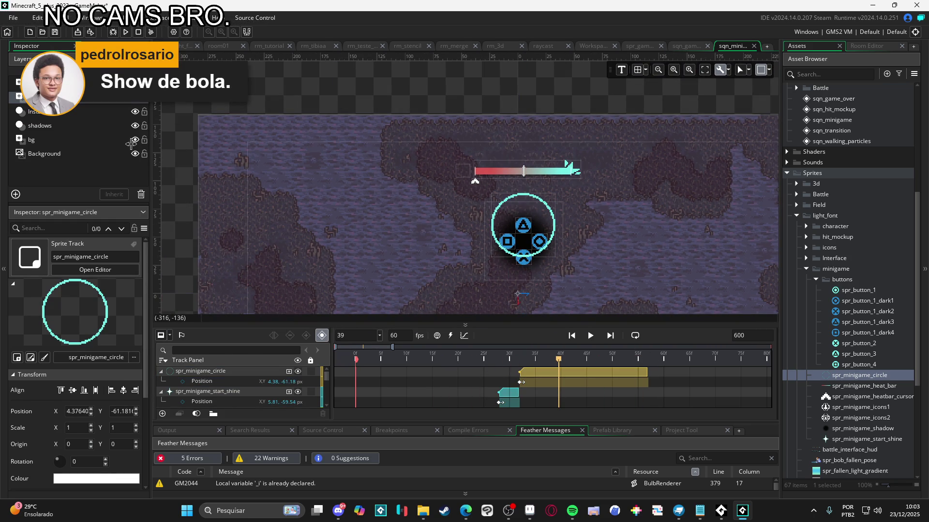
left_click(417, 352)
key("space")
key("space")
mouse_move(539, 358)
left_mouse_down()
mouse_move(382, 360)
mouse_move(518, 363)
mouse_move(425, 360)
left_mouse_up()
key("space")
key("space")
left_click(553, 373)
mouse_move(530, 358)
left_mouse_down()
mouse_move(517, 358)
mouse_move(526, 352)
left_mouse_up()
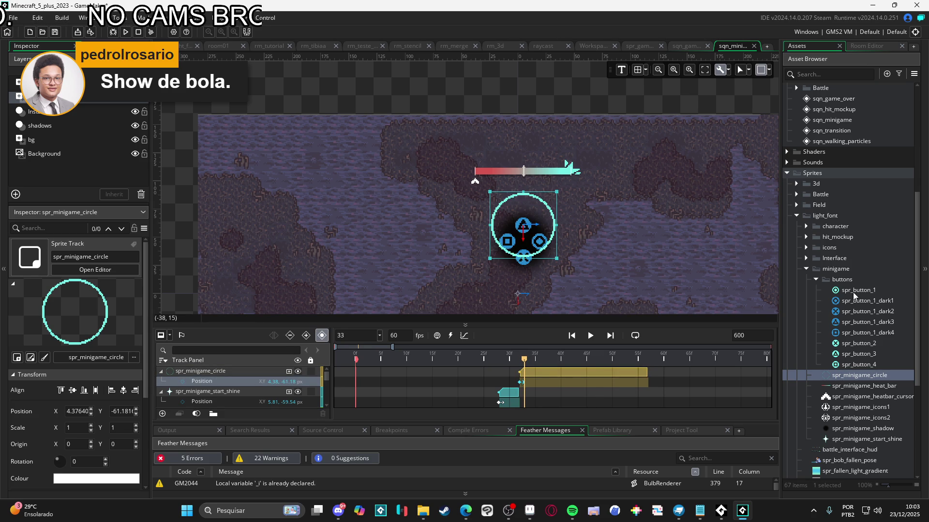
left_click(859, 354)
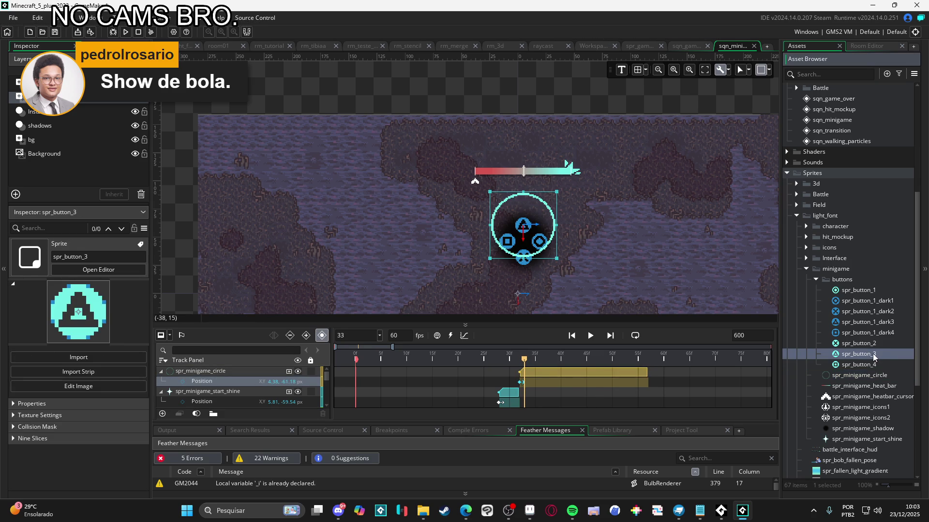
Step: Place spr_button_3 over the ring at frame 32
left_click_drag(525, 363, 520, 365)
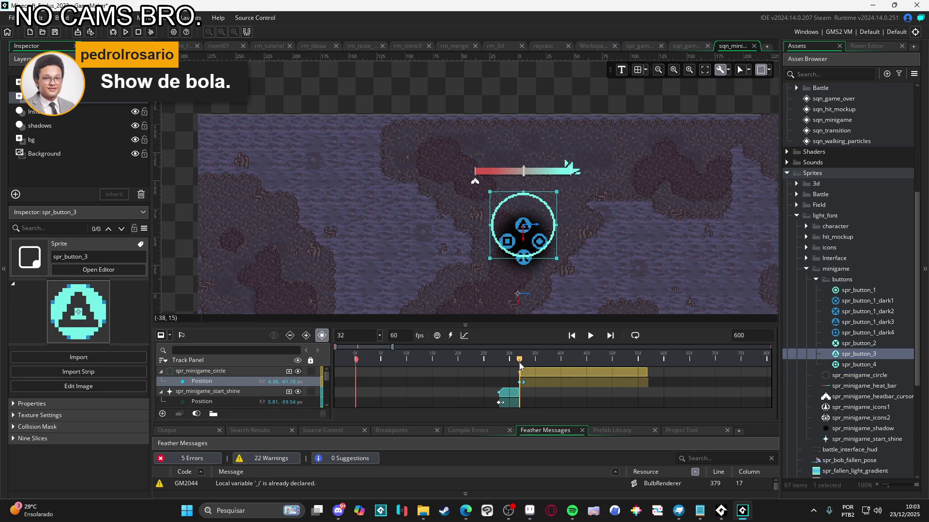
mouse_move(844, 353)
left_mouse_down()
mouse_move(538, 218)
mouse_move(531, 234)
left_mouse_up()
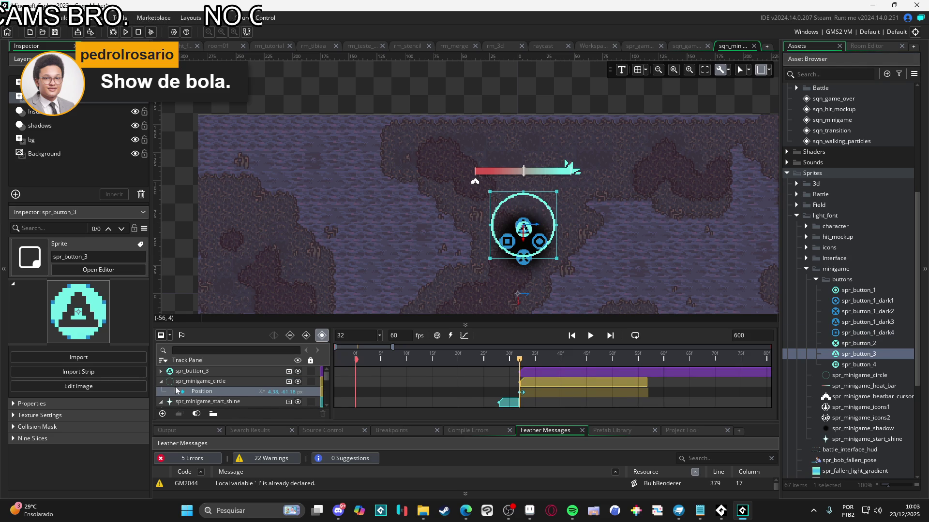
scroll(216, 377, "down", 2)
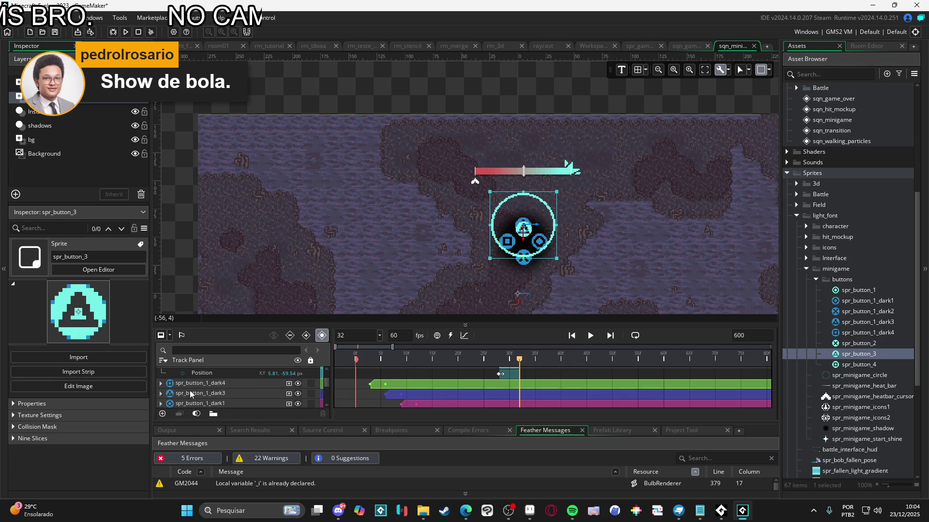
Step: Inspect the spr_button_1_dark3, spr_button_3 and start shine tracks
left_click(165, 395)
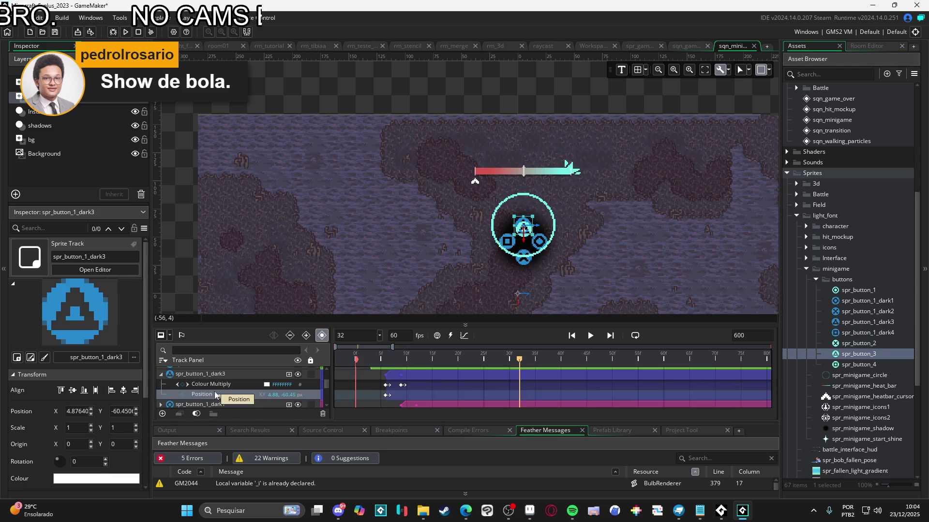
scroll(235, 406, "up", 2)
left_click(214, 373)
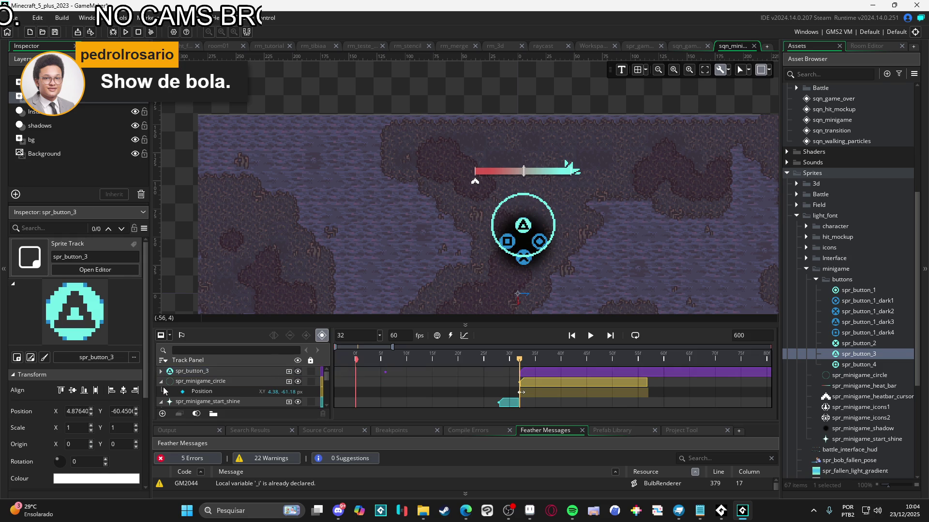
left_click(164, 401)
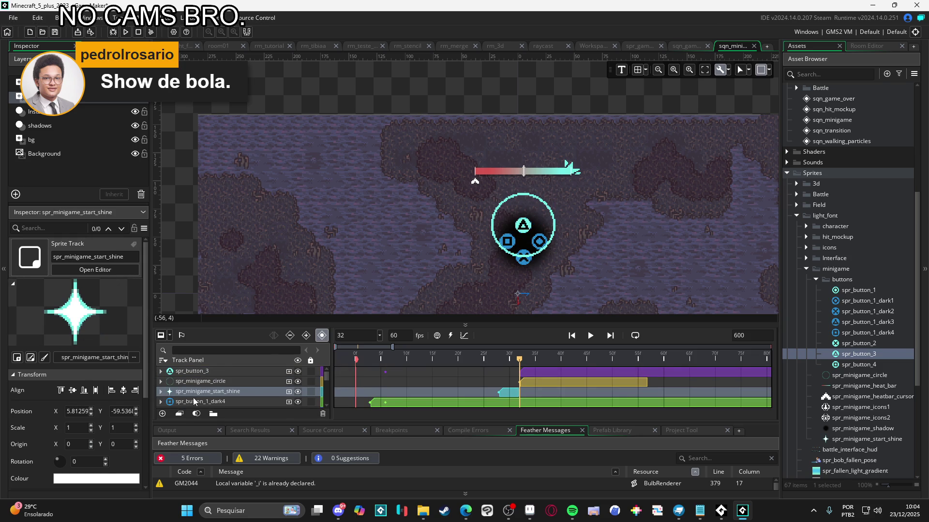
scroll(203, 402, "down", 2)
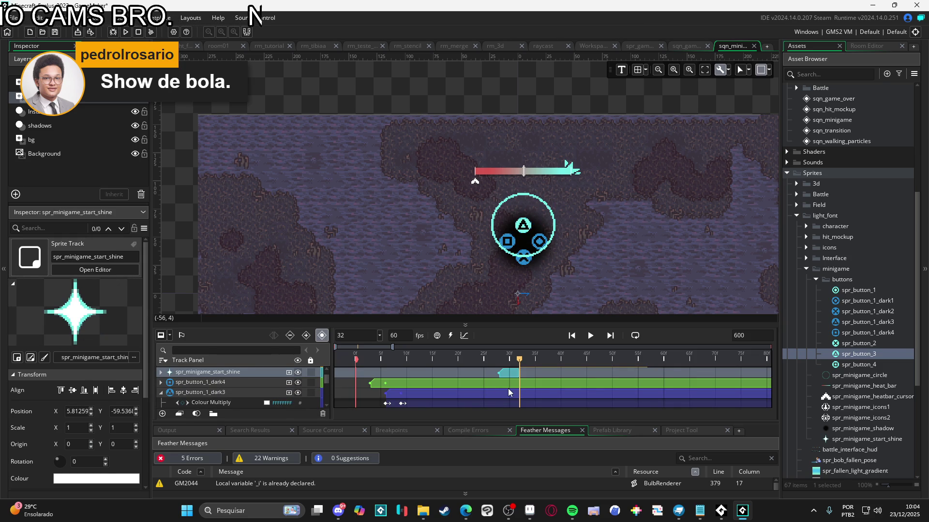
scroll(512, 391, "up", 2)
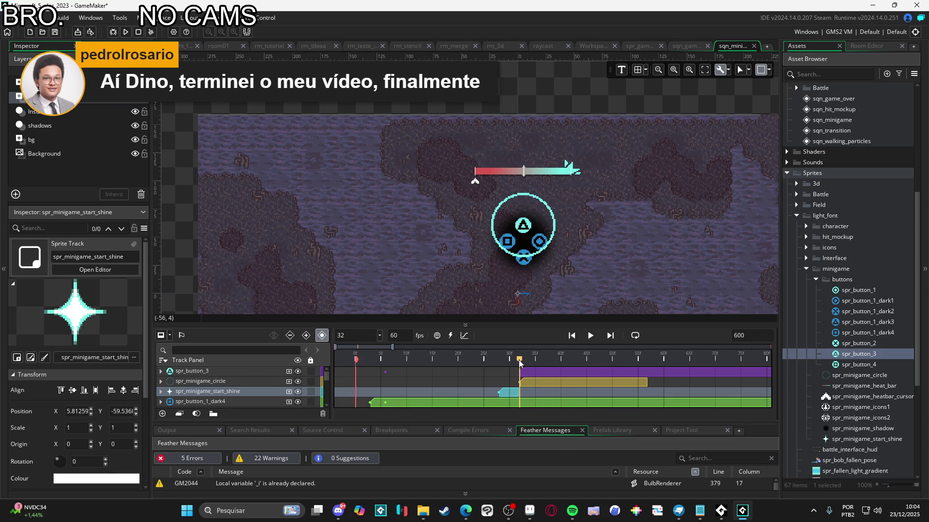
Step: Move the spr_button_3 triangle's start to frame 32, where the circle ring appears
left_click(161, 371)
left_click(386, 384)
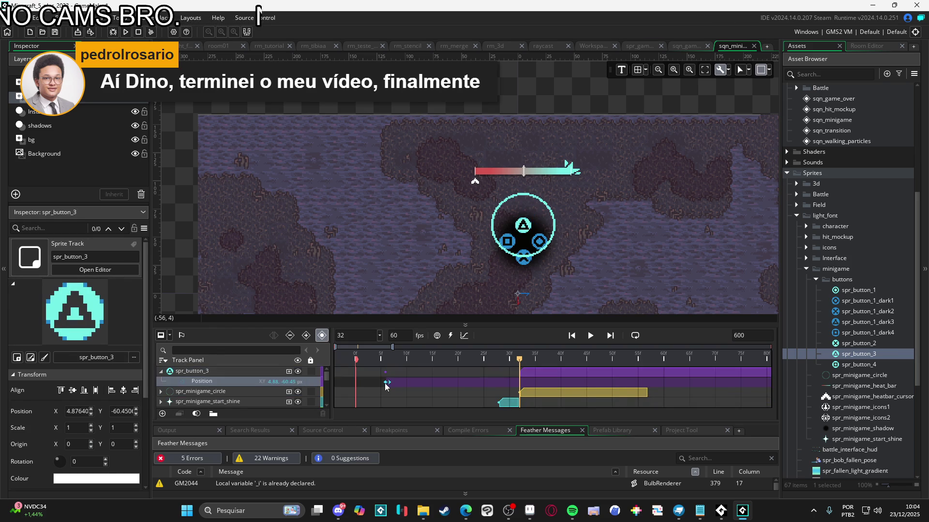
left_click_drag(385, 386, 509, 385)
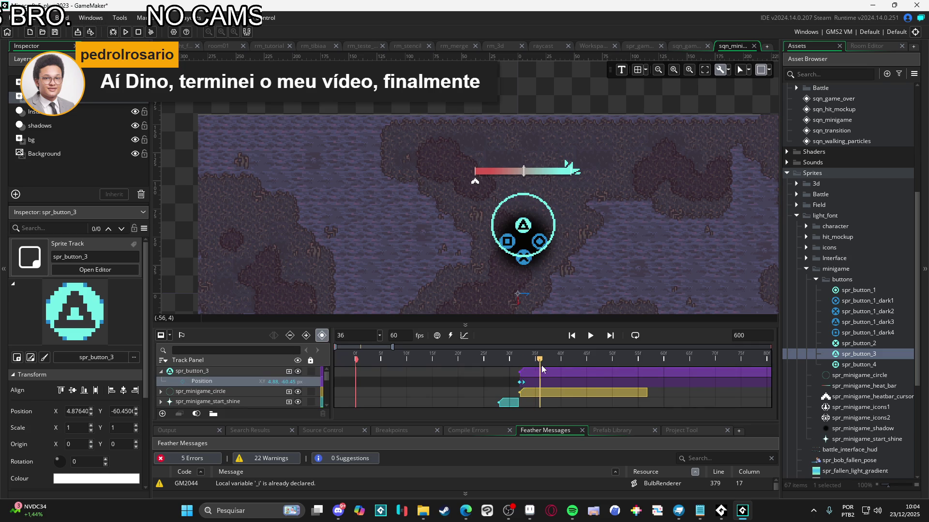
Step: Scrub the sqn_minigame timeline around frames 32–57 to preview the bright triangle over the ring
left_click_drag(522, 374, 563, 378)
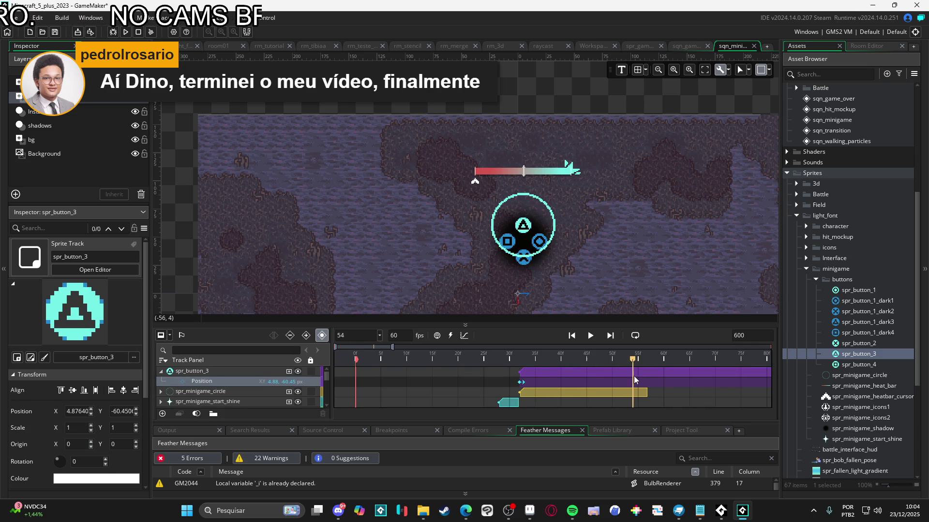
left_click_drag(645, 379, 648, 377)
left_click(667, 373)
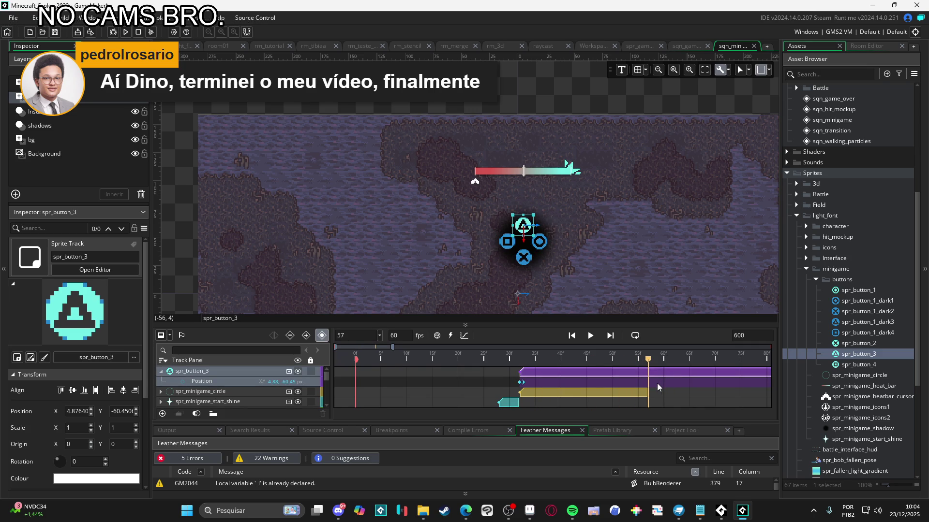
mouse_move(520, 360)
left_mouse_down()
mouse_move(467, 358)
mouse_move(508, 352)
mouse_move(470, 361)
mouse_move(509, 369)
mouse_move(520, 360)
mouse_move(502, 356)
mouse_move(520, 367)
mouse_move(501, 367)
left_mouse_up()
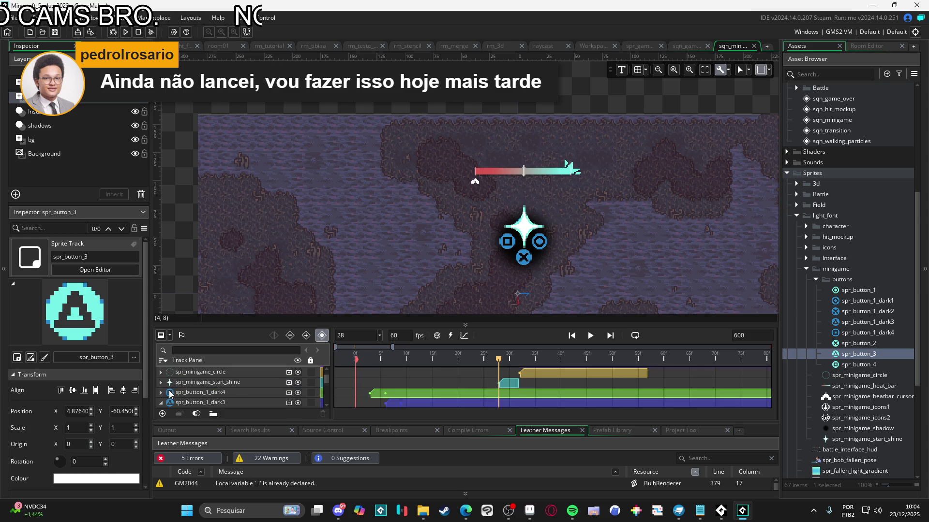
Step: Enlarge the timeline and add a Scale track (100, 100 %) to the spr_minigame_circle ring
left_click_drag(263, 323, 262, 274)
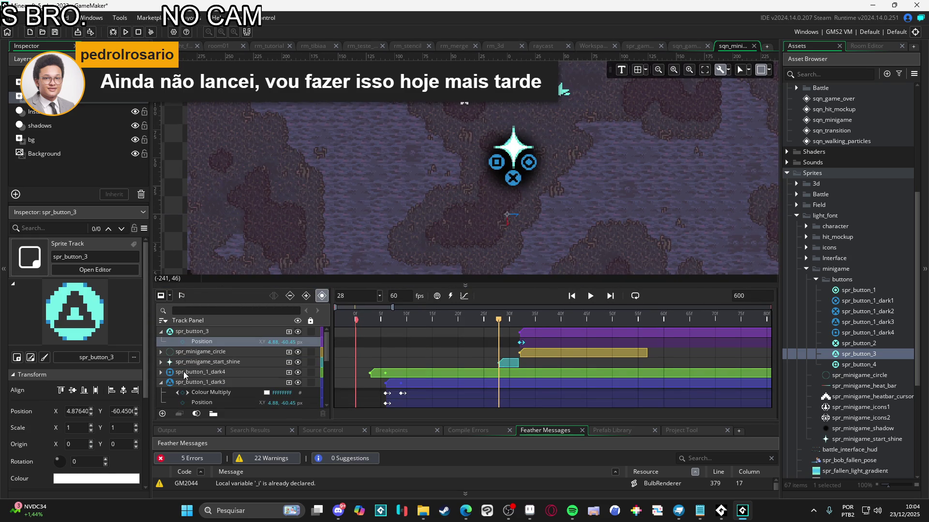
left_click(165, 352)
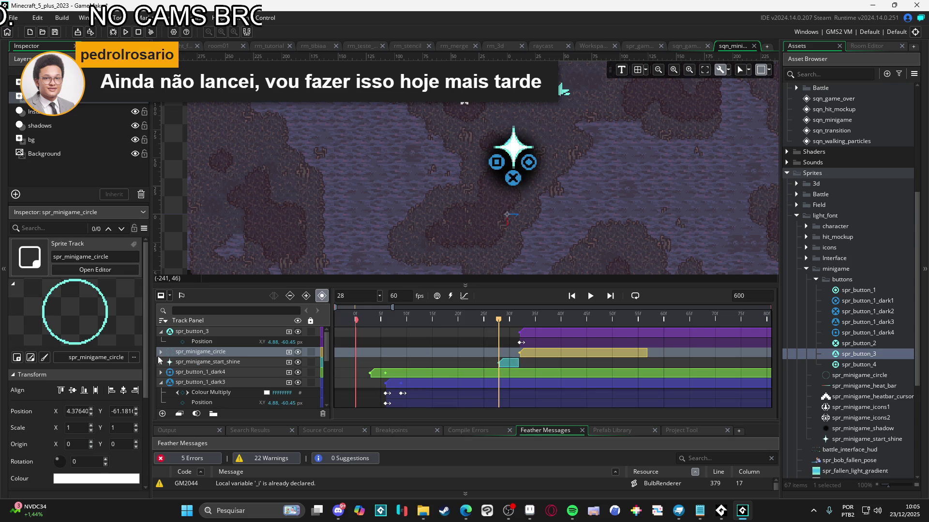
left_click(288, 352)
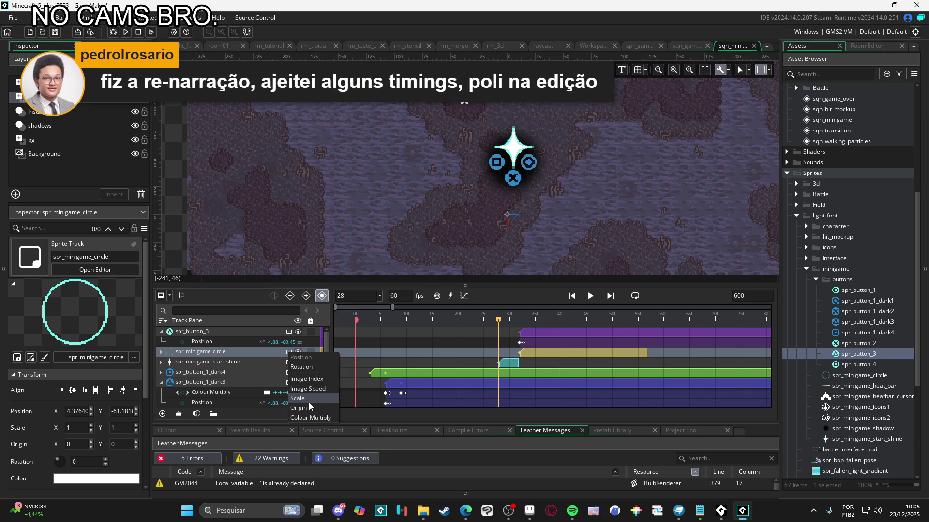
left_click(309, 402)
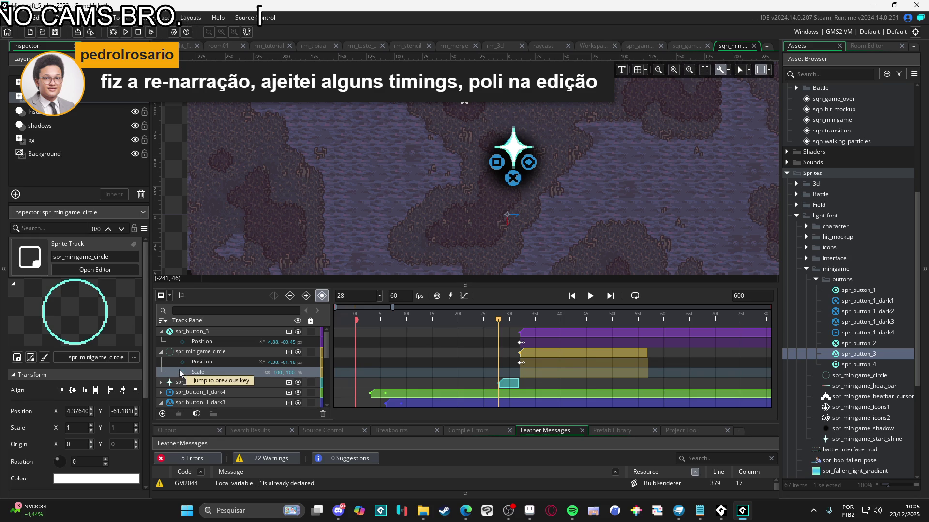